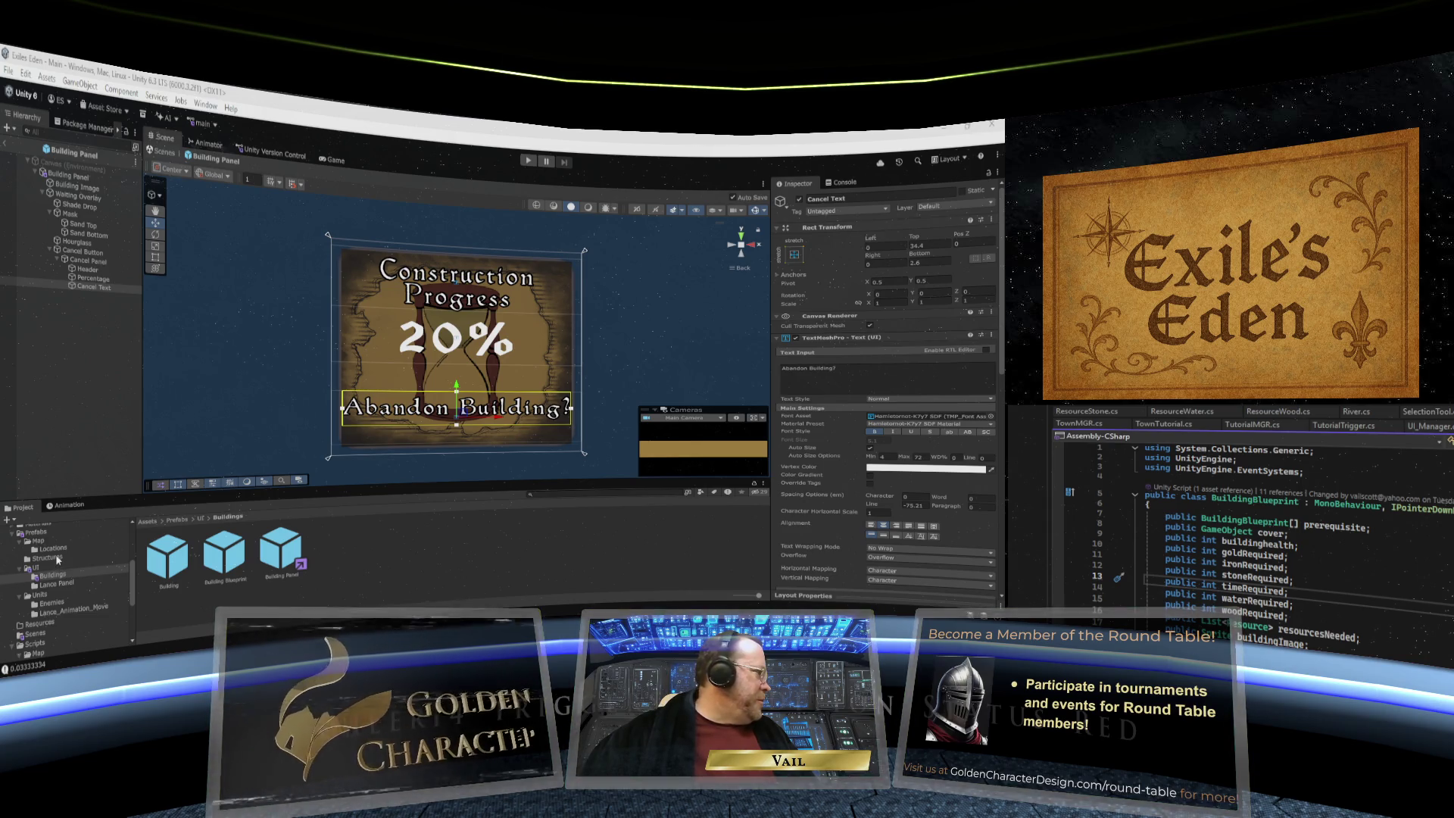
# - Open the Prefabs > UI folder in the Project window
pyautogui.scroll(3, 58, 559)
pyautogui.scroll(-5, 57, 559)
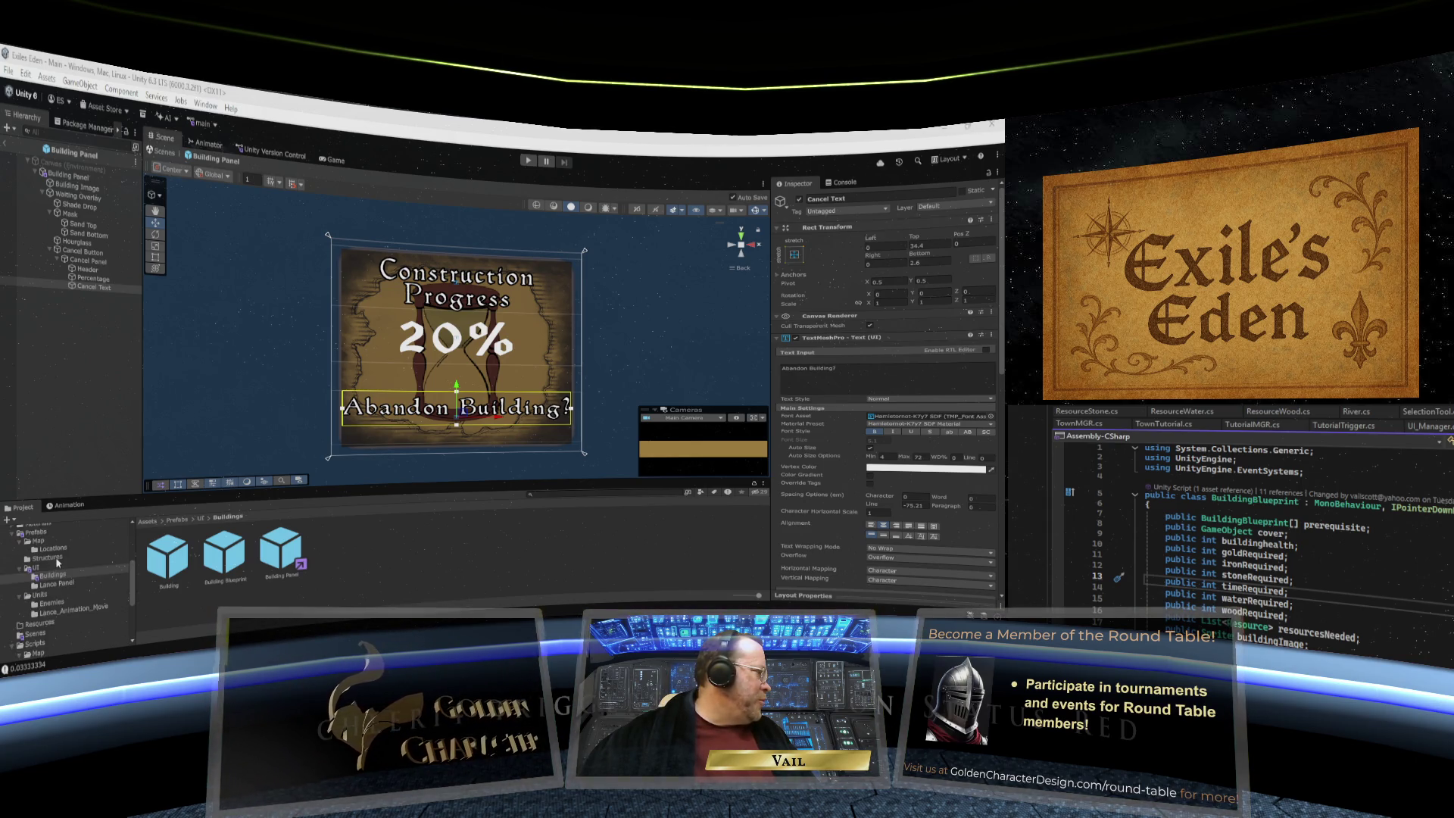
pyautogui.scroll(3, 57, 562)
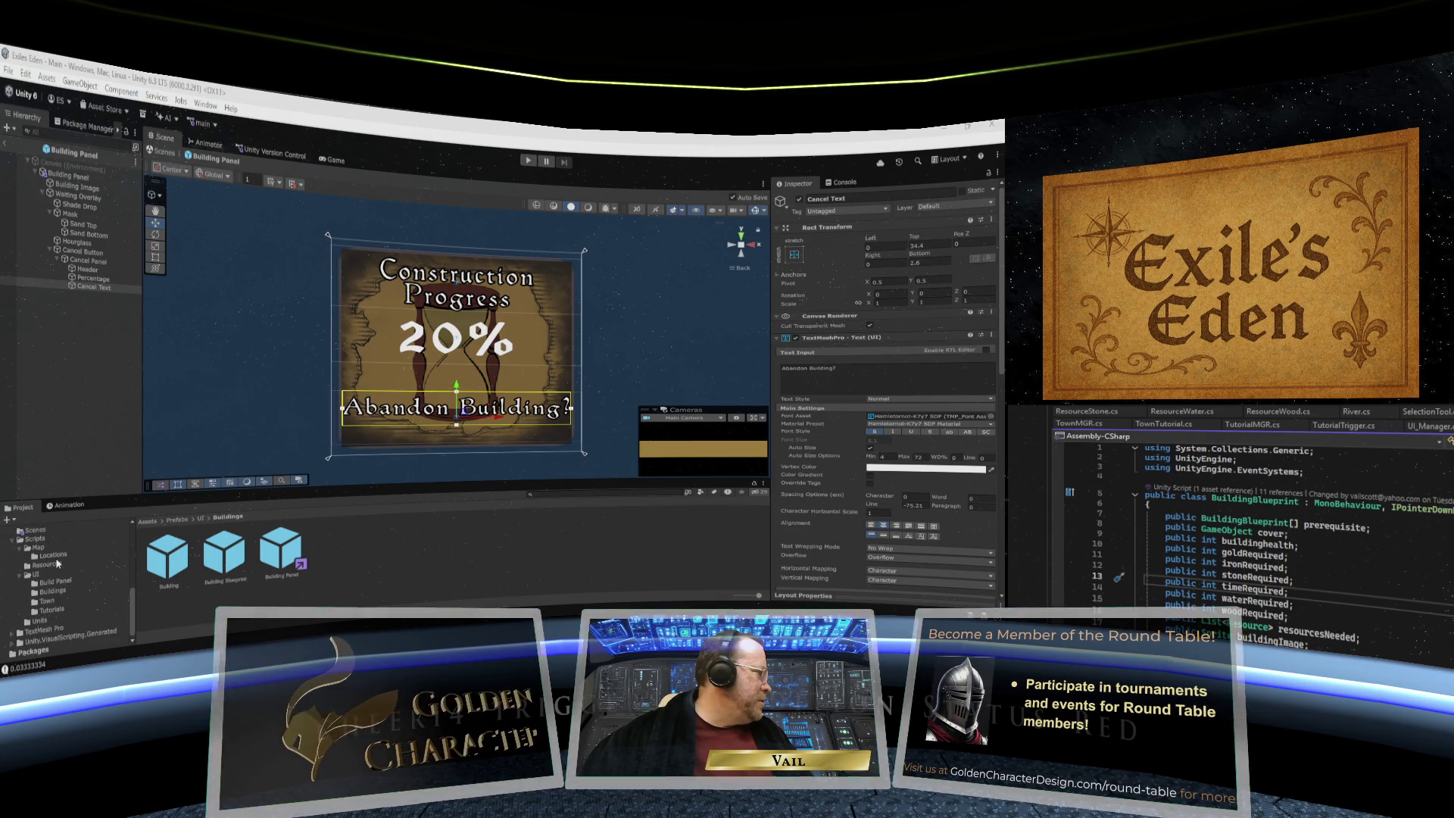
pyautogui.scroll(5, 56, 557)
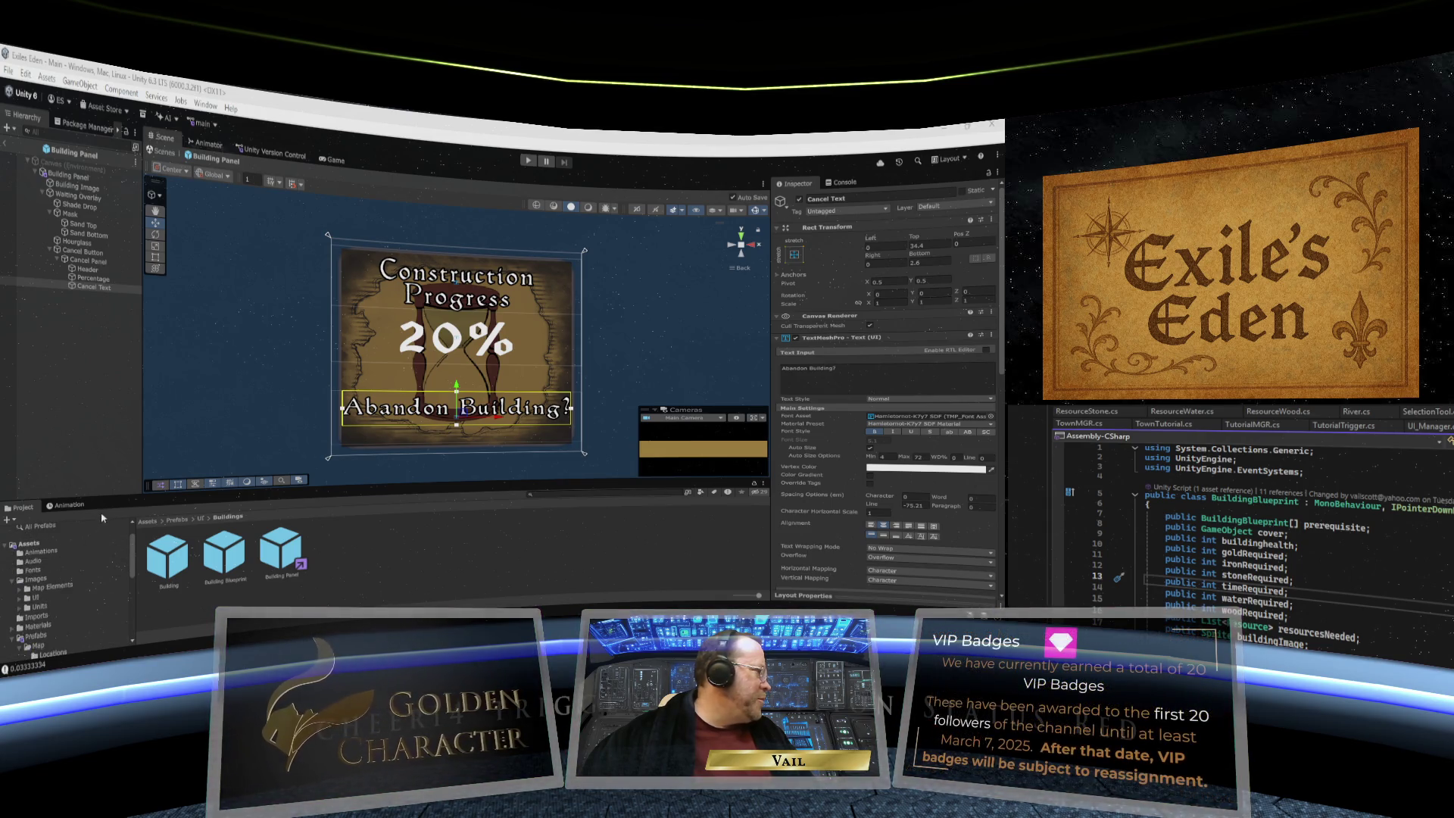
pyautogui.moveTo(112, 491)
pyautogui.mouseDown()
pyautogui.moveTo(112, 464)
pyautogui.moveTo(113, 577)
pyautogui.moveTo(151, 536)
pyautogui.moveTo(321, 467)
pyautogui.mouseUp()
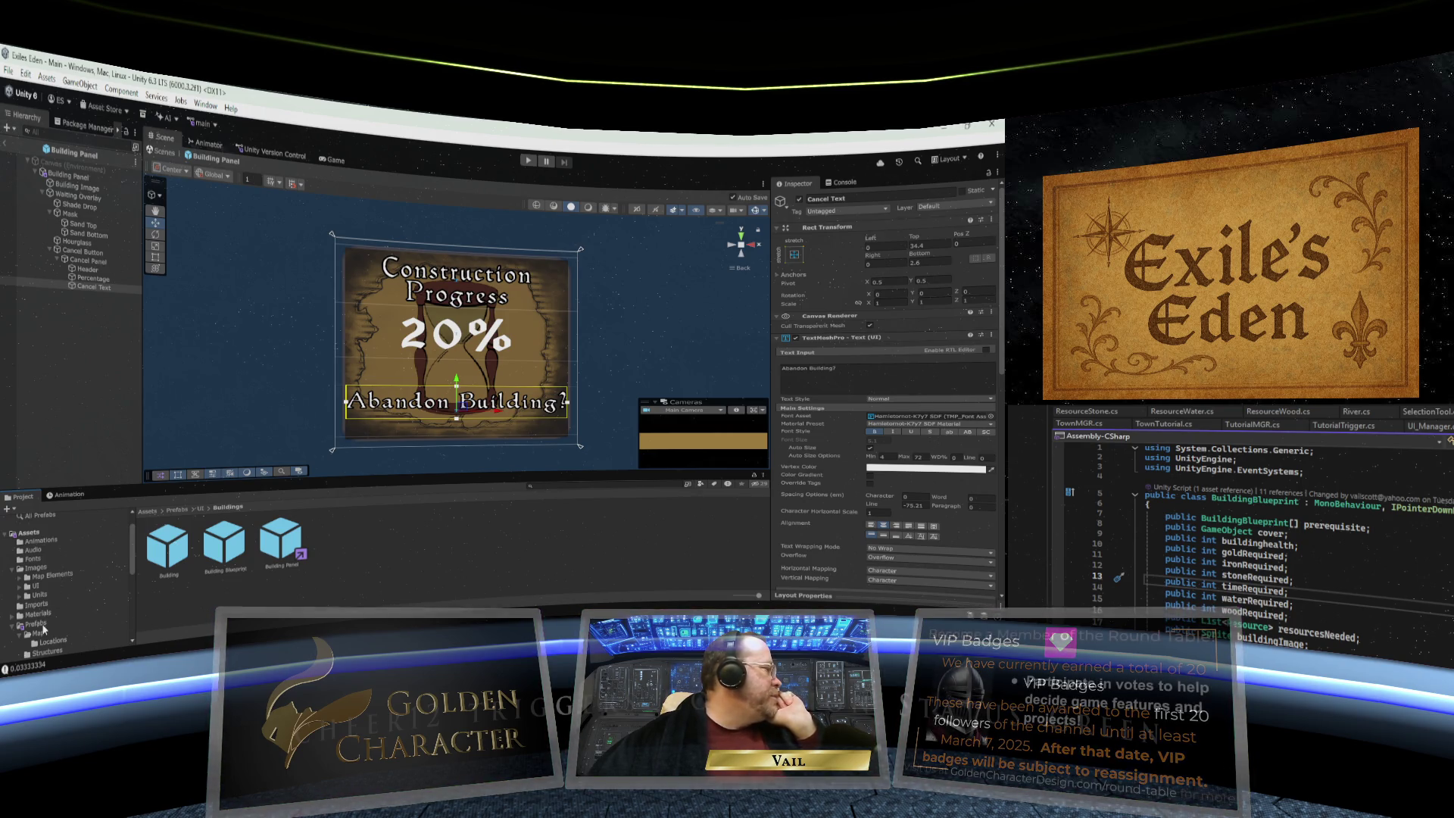
pyautogui.click(64, 619)
pyautogui.scroll(-3, 121, 598)
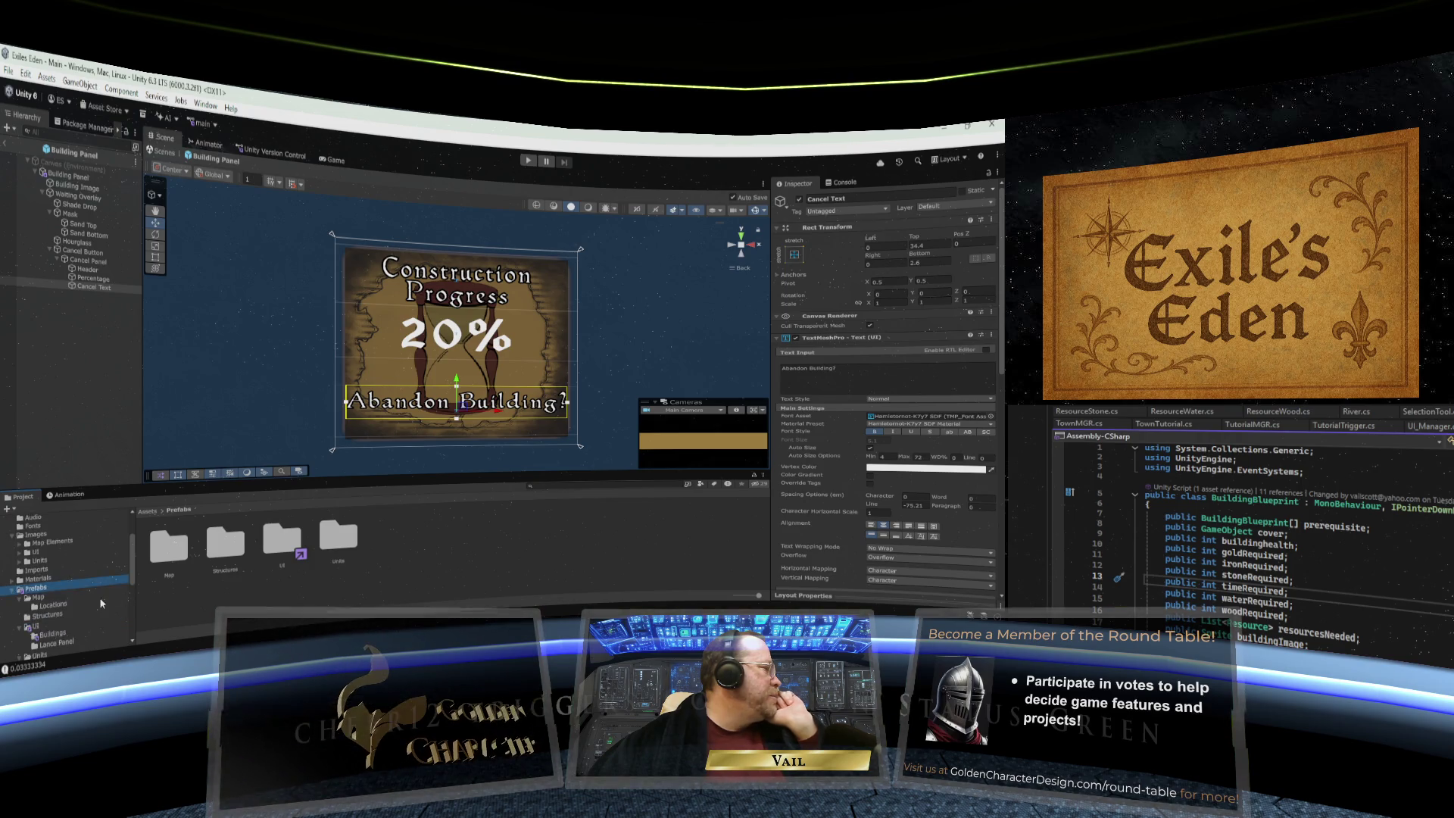
pyautogui.scroll(-3, 91, 601)
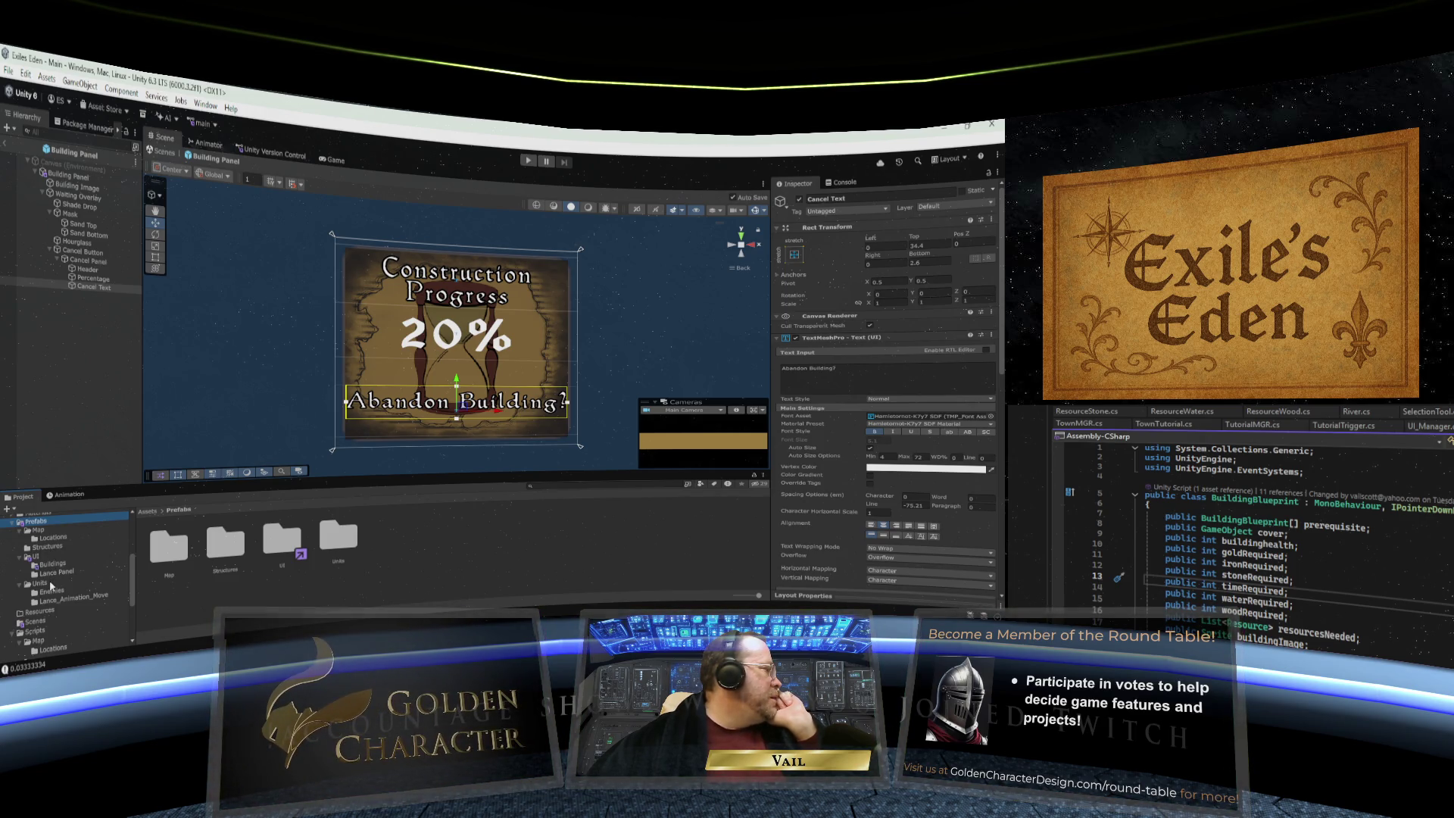
pyautogui.click(57, 558)
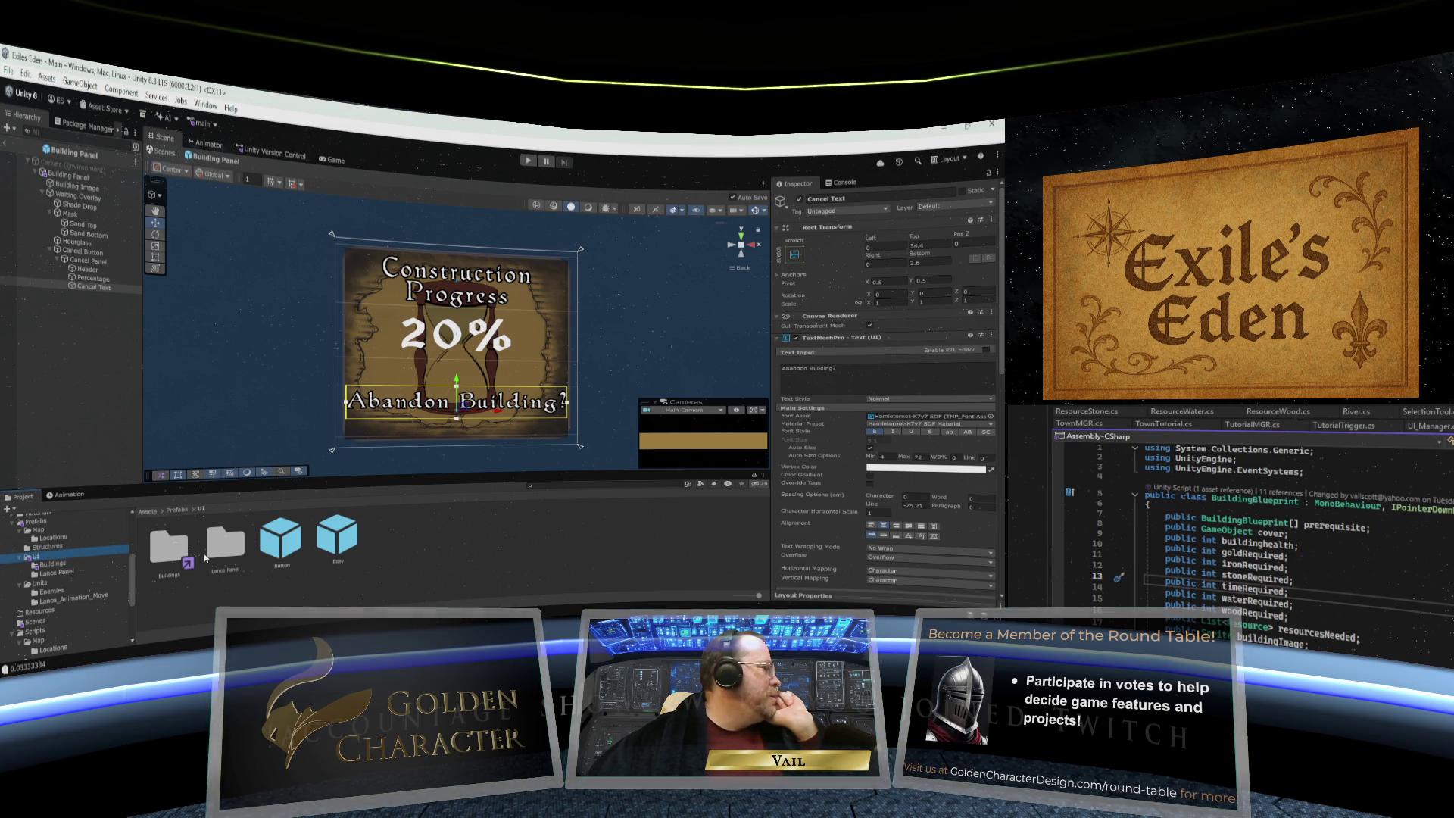
# - Drag the Button prefab under Cancel Panel in the Building Panel hierarchy
pyautogui.click(283, 544)
pyautogui.moveTo(283, 544); pyautogui.dragTo(79, 313)
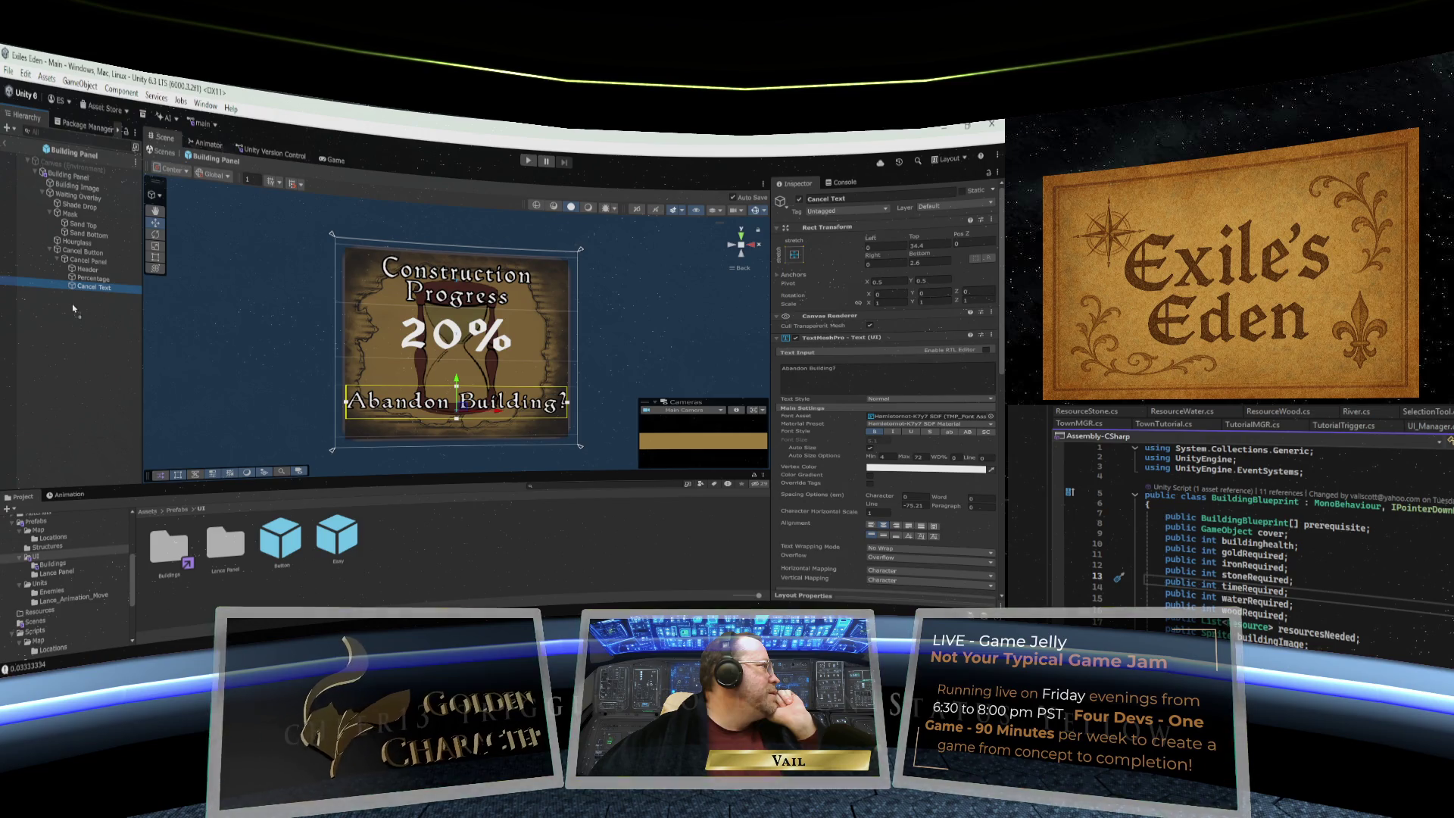
pyautogui.moveTo(73, 303); pyautogui.dragTo(80, 261)
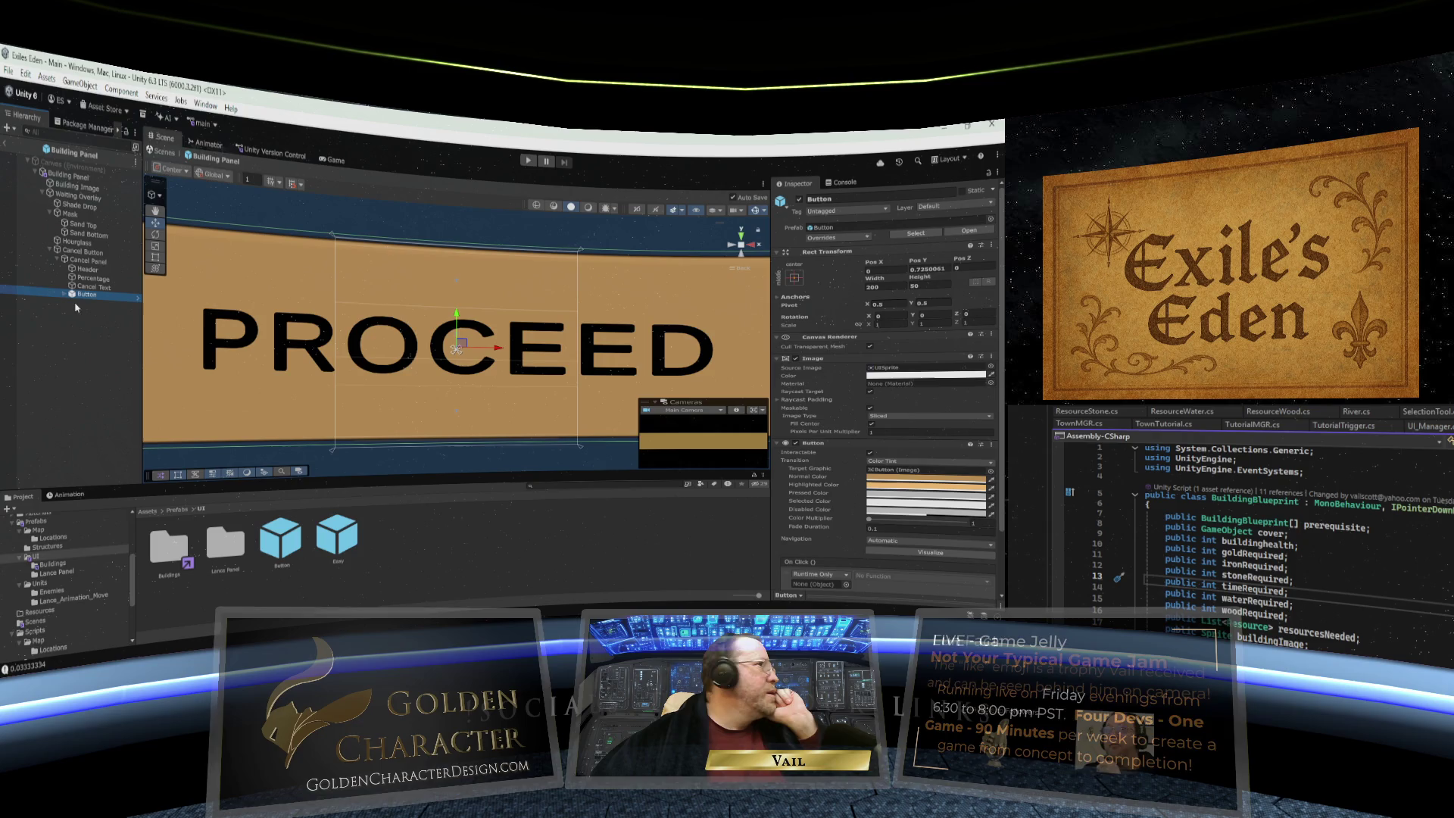
# - Expand the new Button under Cancel Panel to reveal its Text (TMP) child
pyautogui.scroll(-2, 780, 302)
pyautogui.scroll(-3, 739, 299)
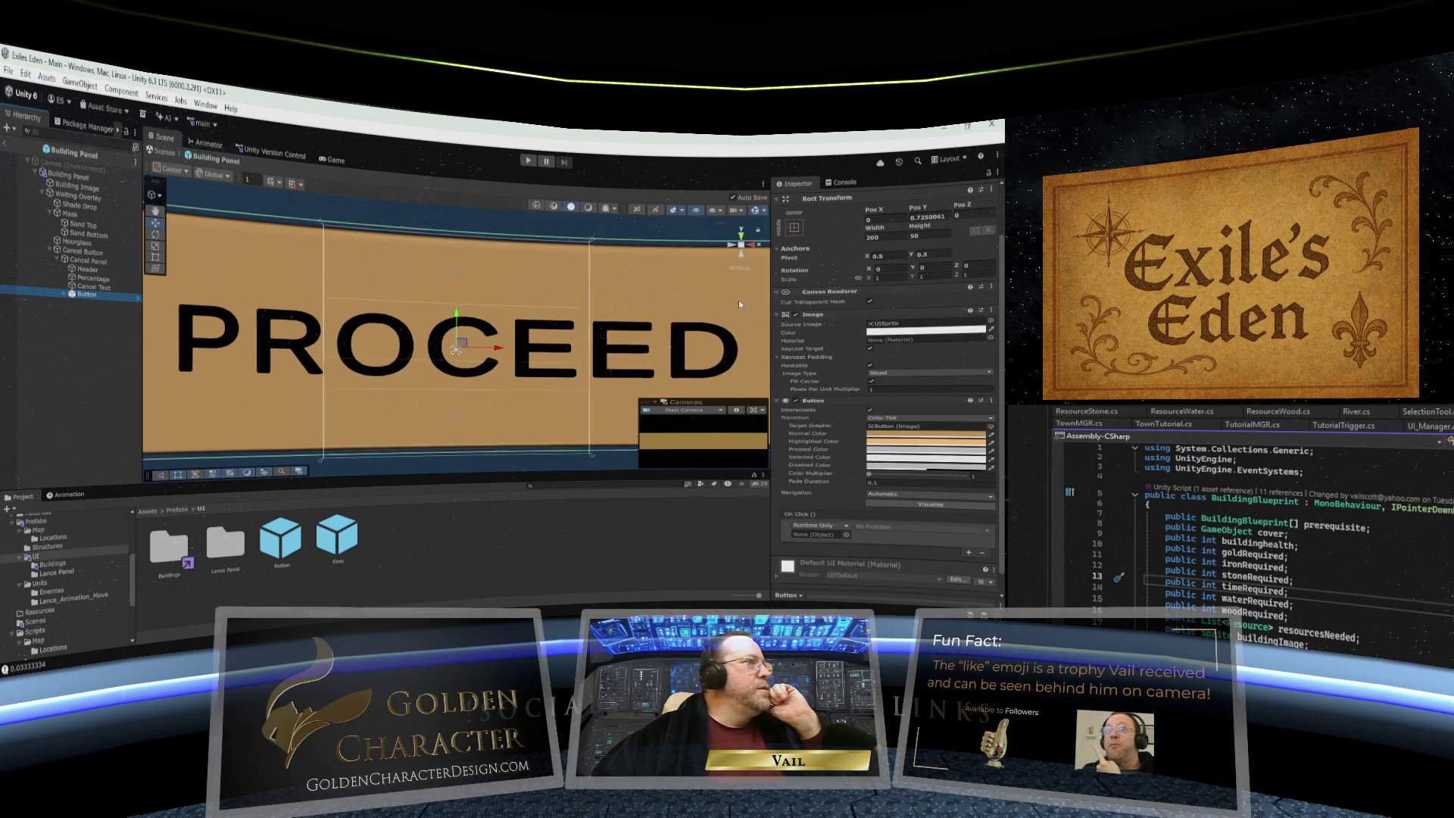
pyautogui.scroll(-3, 602, 307)
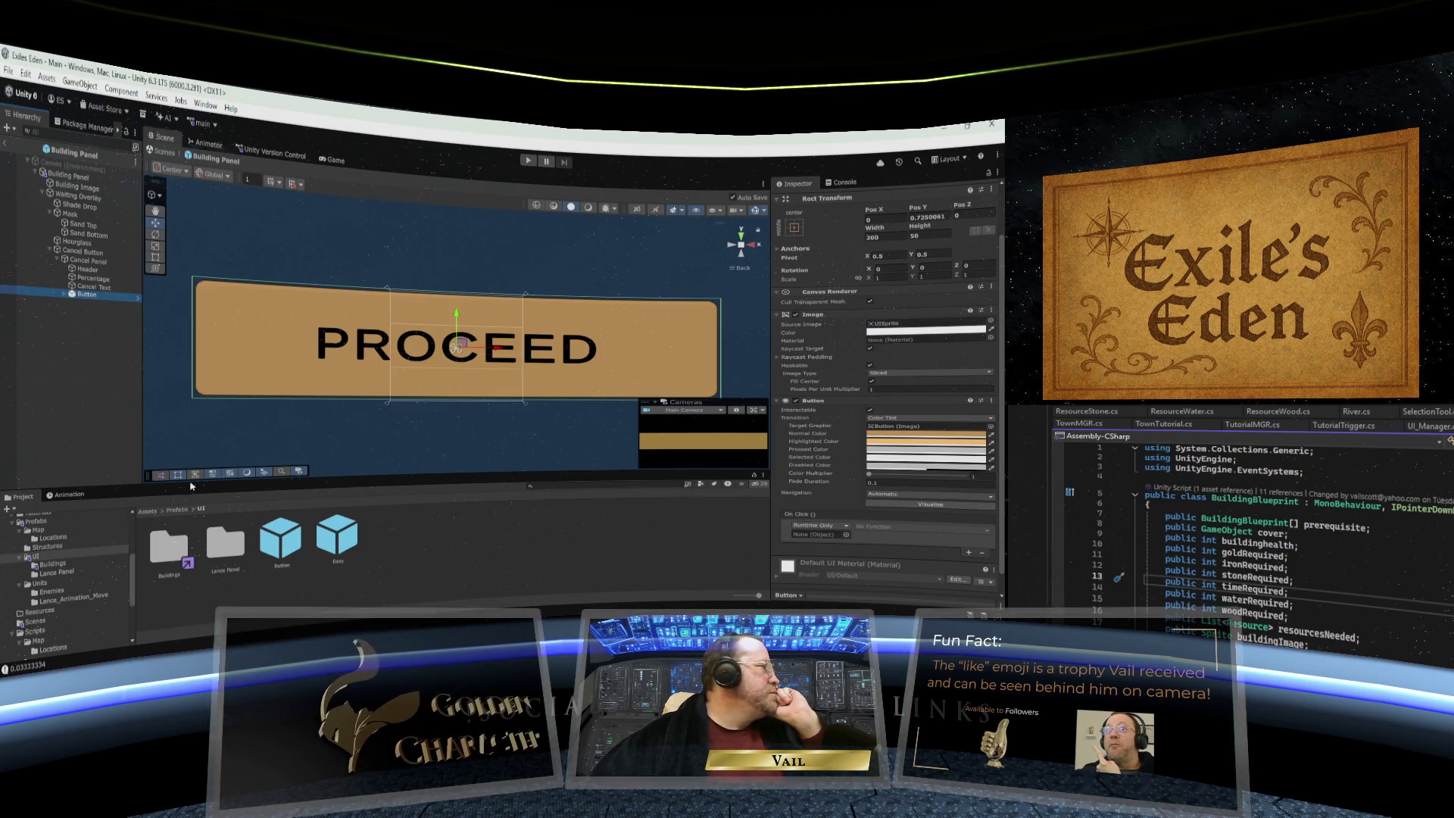
pyautogui.click(65, 295)
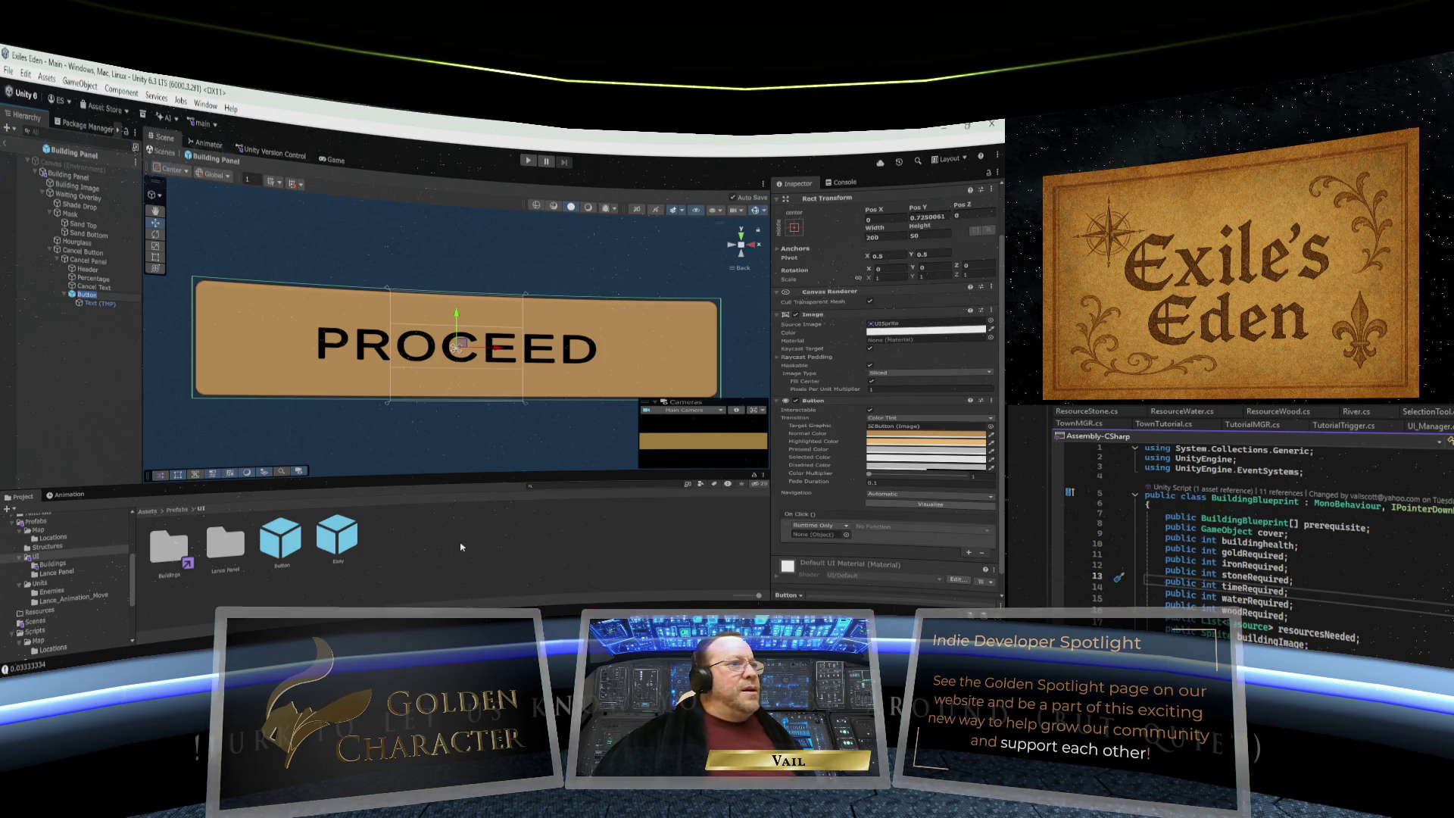
# - Select the new Button and bring up the Rect Transform anchor presets for its Text (TMP)
pyautogui.click(66, 296)
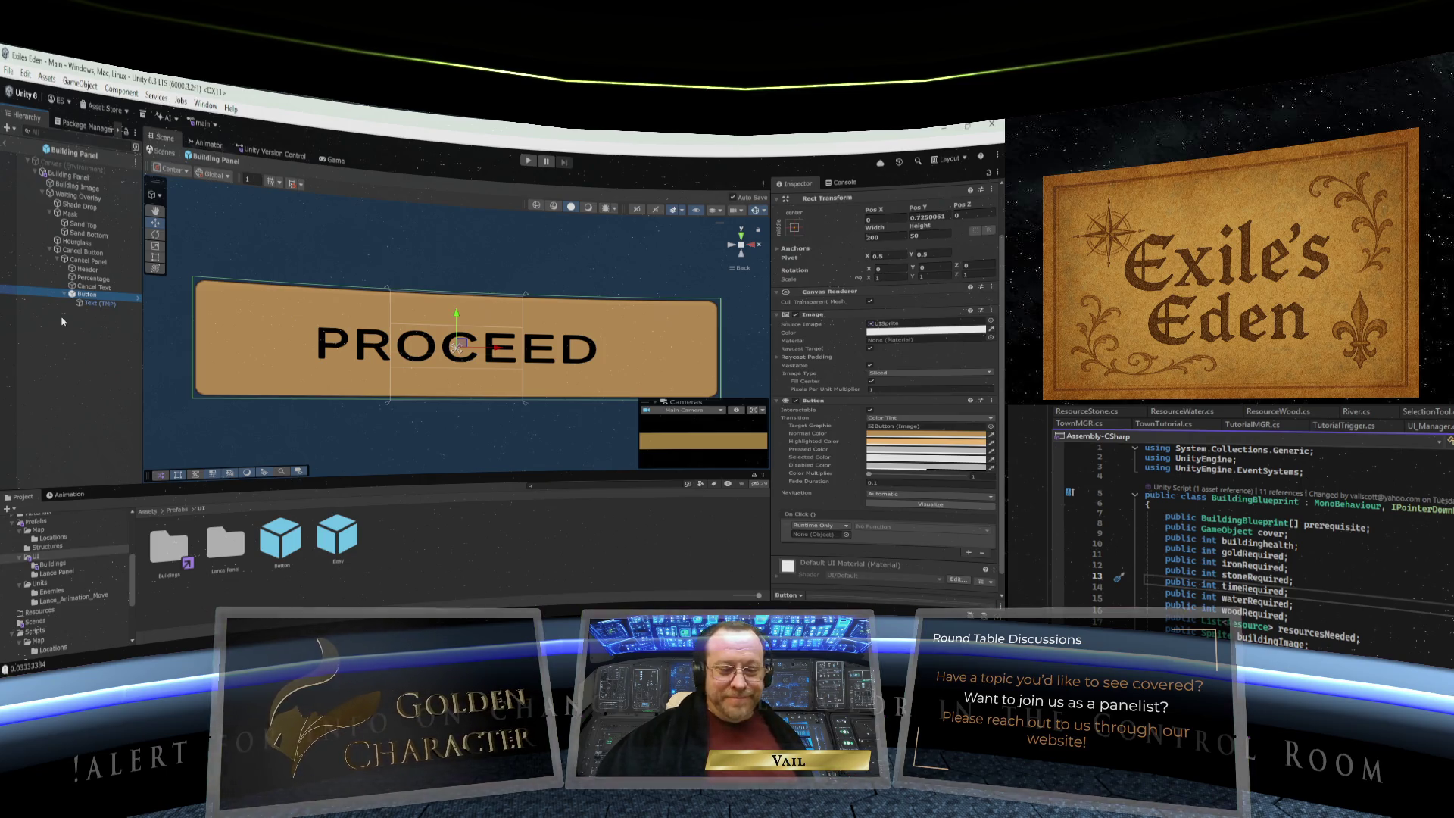
pyautogui.moveTo(715, 606)
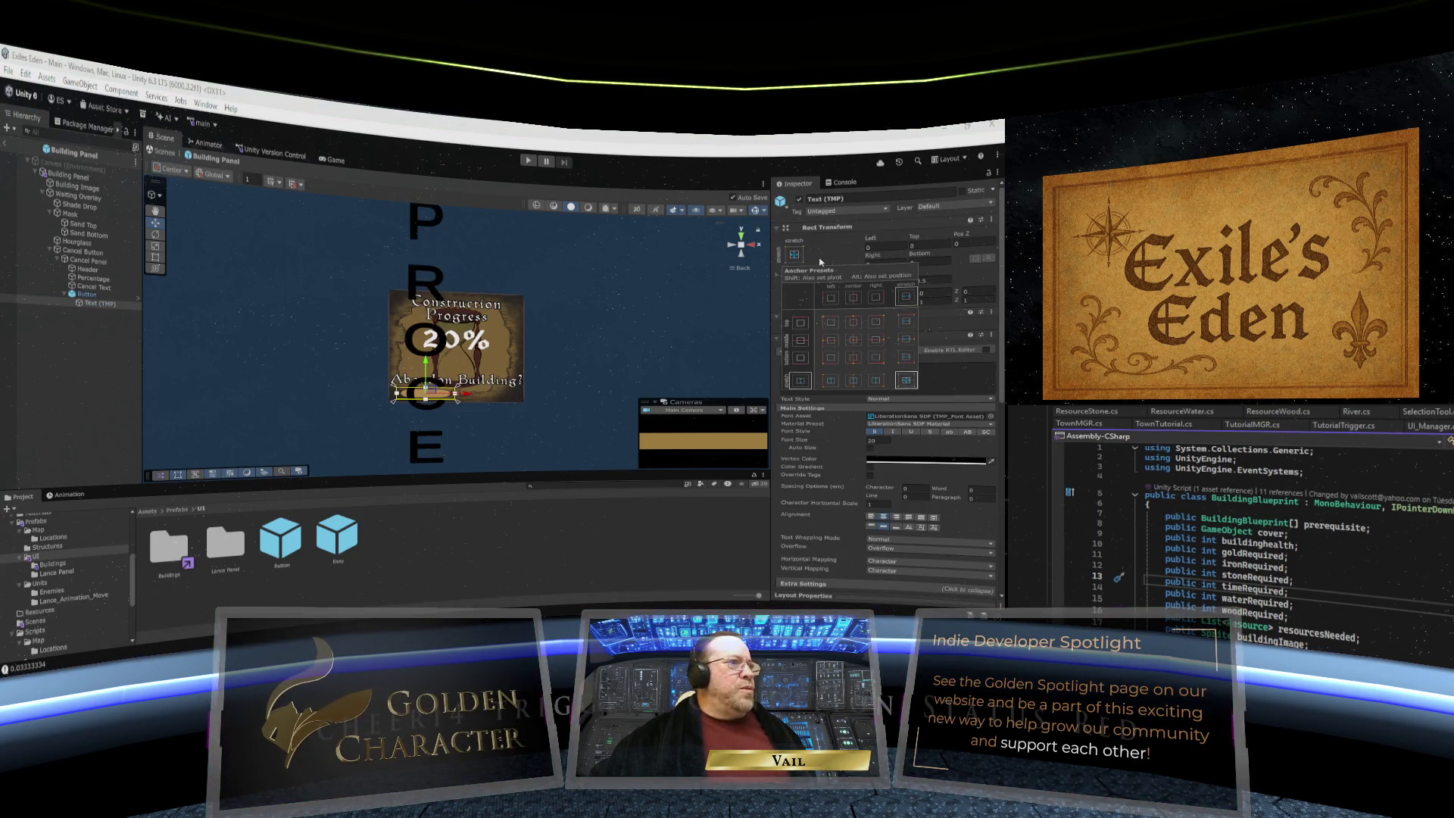
# - Apply the anchor preset to the PROCEED text and turn on Auto Size
pyautogui.click(869, 447)
pyautogui.click(869, 447)
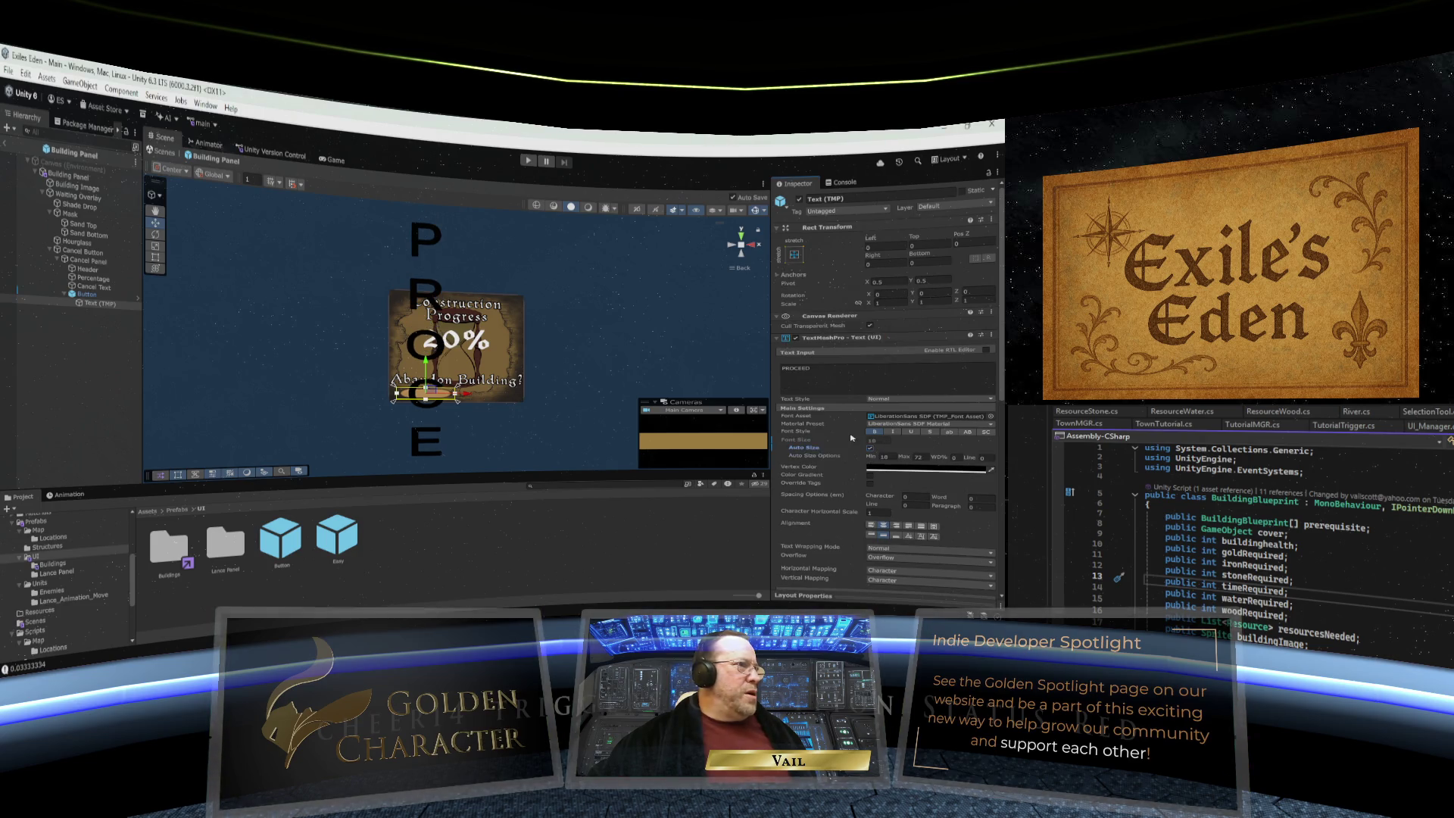
pyautogui.scroll(-3, 863, 436)
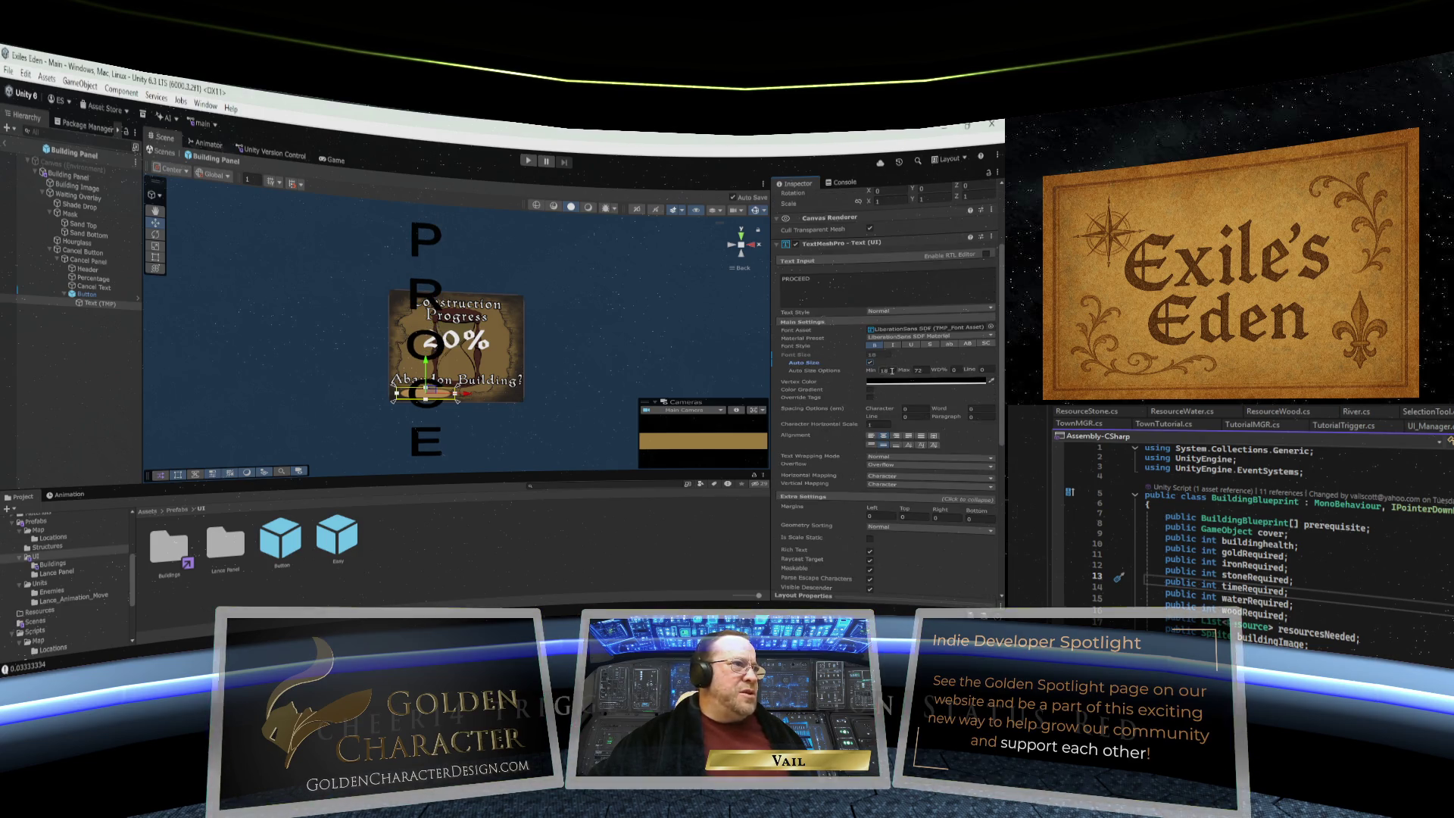
pyautogui.write('2')
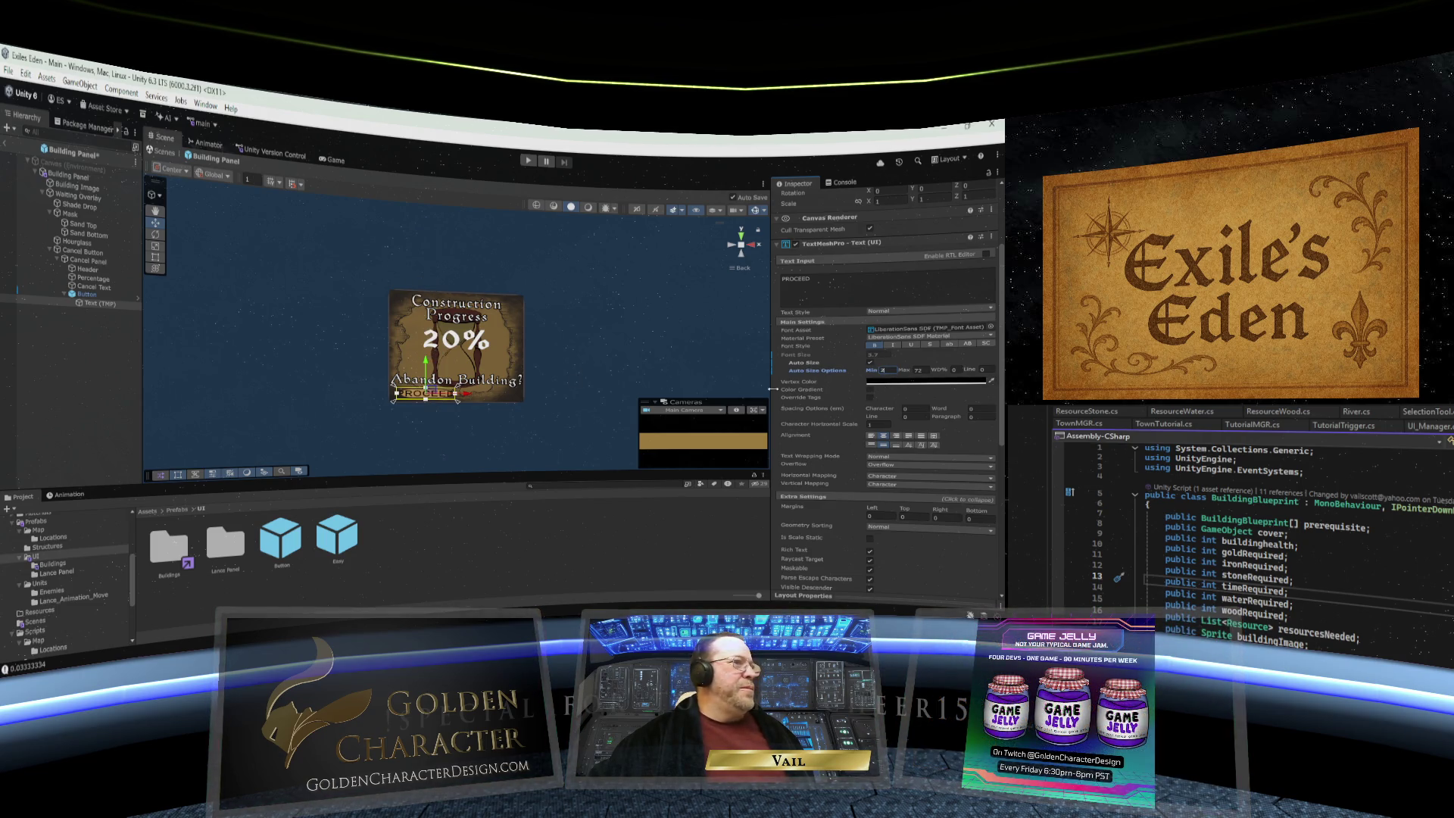
pyautogui.scroll(-1, 871, 507)
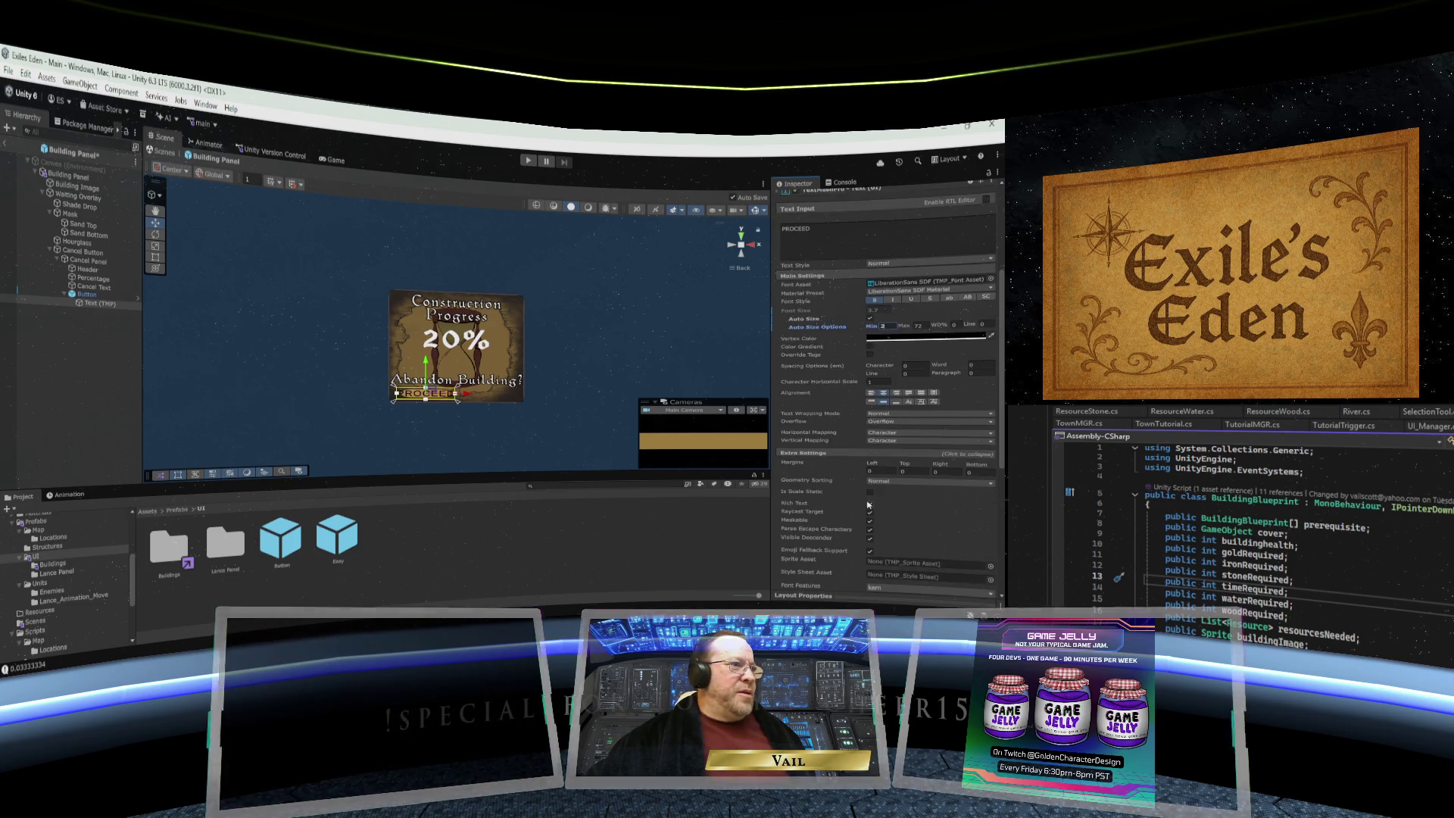
# - Set the PROCEED label's Extra Settings margins to Left 3 and Right 3
pyautogui.click(858, 453)
pyautogui.click(860, 454)
pyautogui.scroll(2, 851, 432)
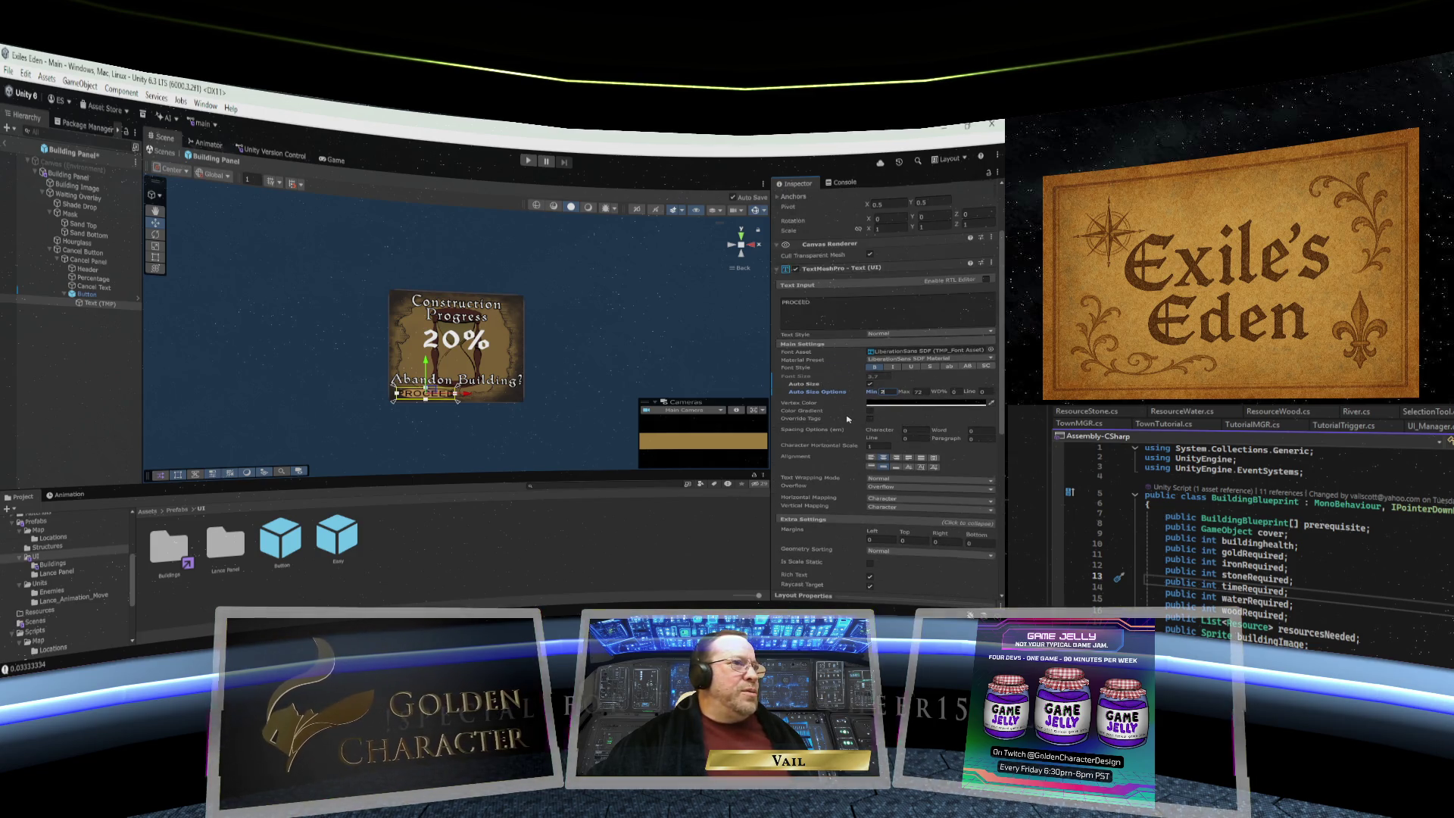
pyautogui.scroll(-4, 863, 439)
pyautogui.scroll(-1, 877, 461)
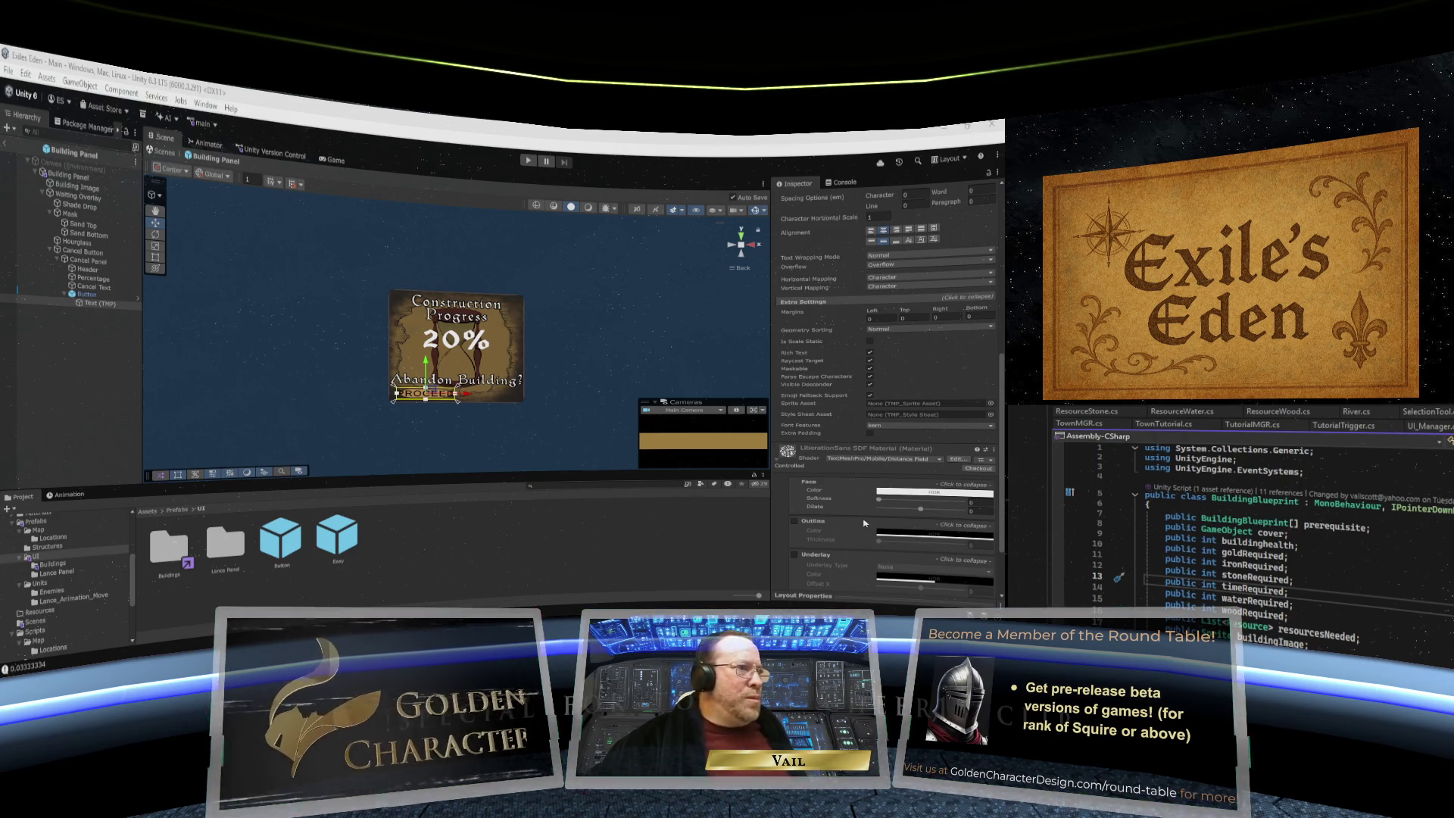
pyautogui.scroll(1, 848, 500)
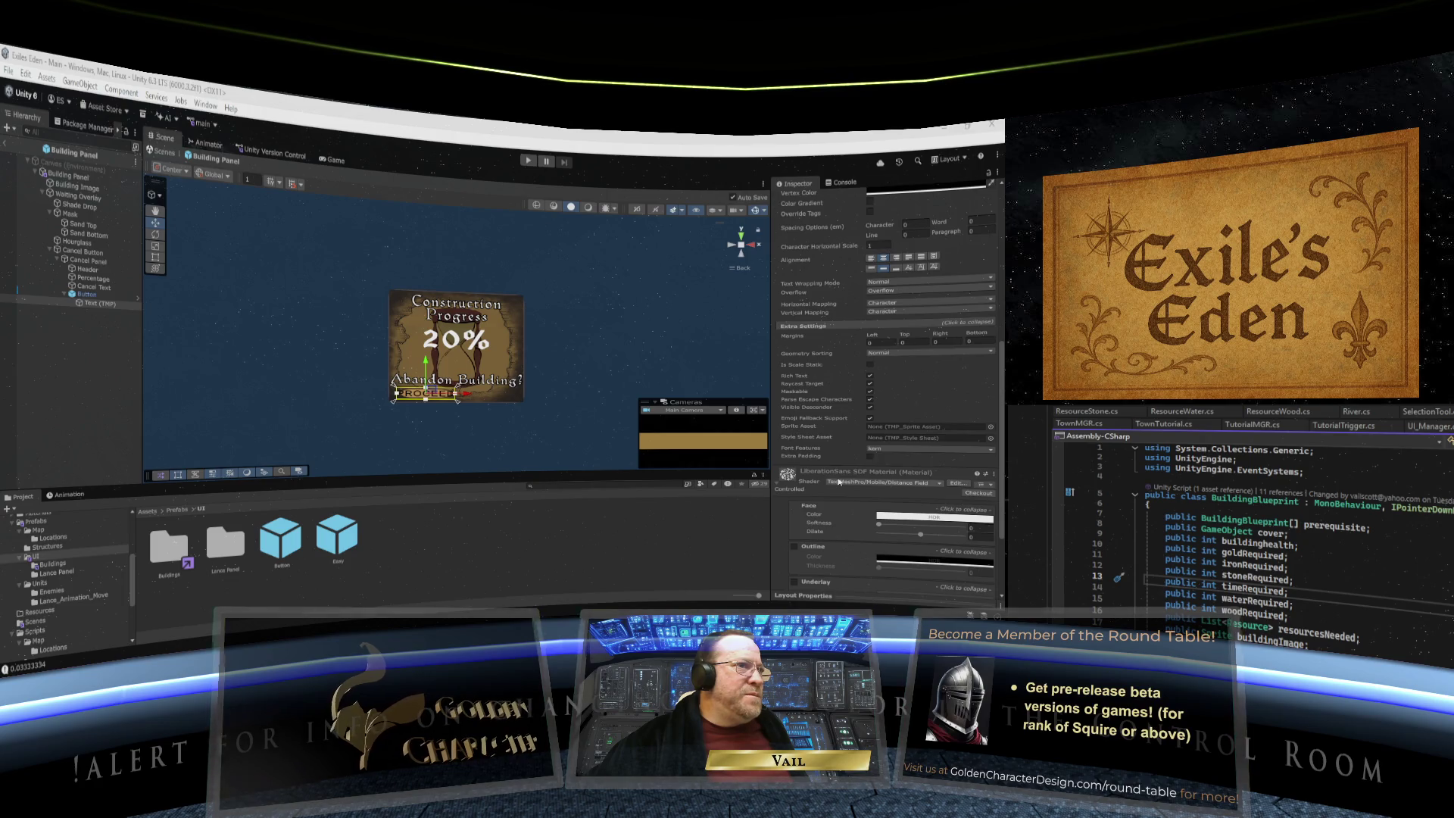
pyautogui.scroll(2, 839, 481)
pyautogui.scroll(2, 837, 481)
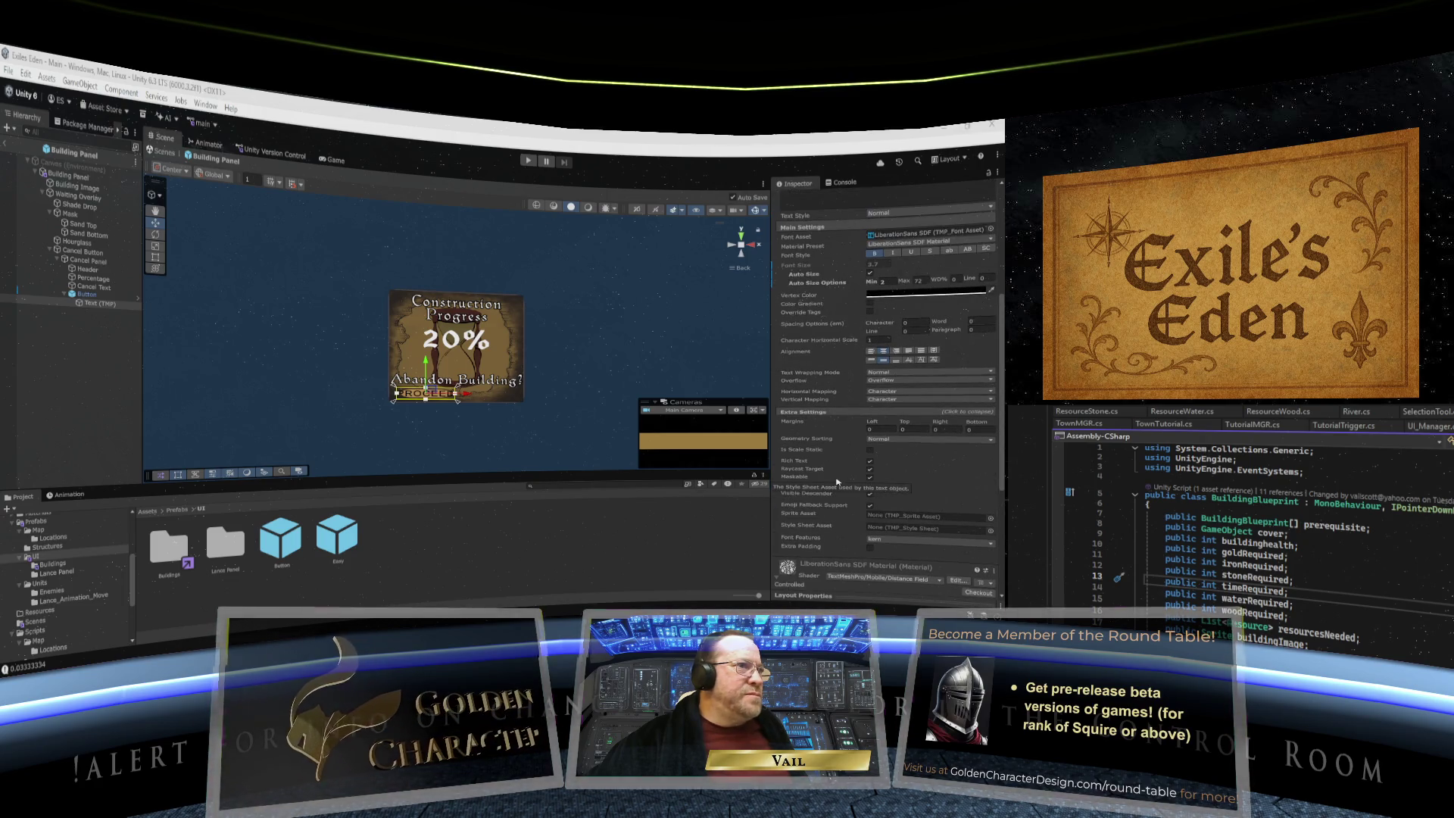
pyautogui.scroll(-6, 837, 481)
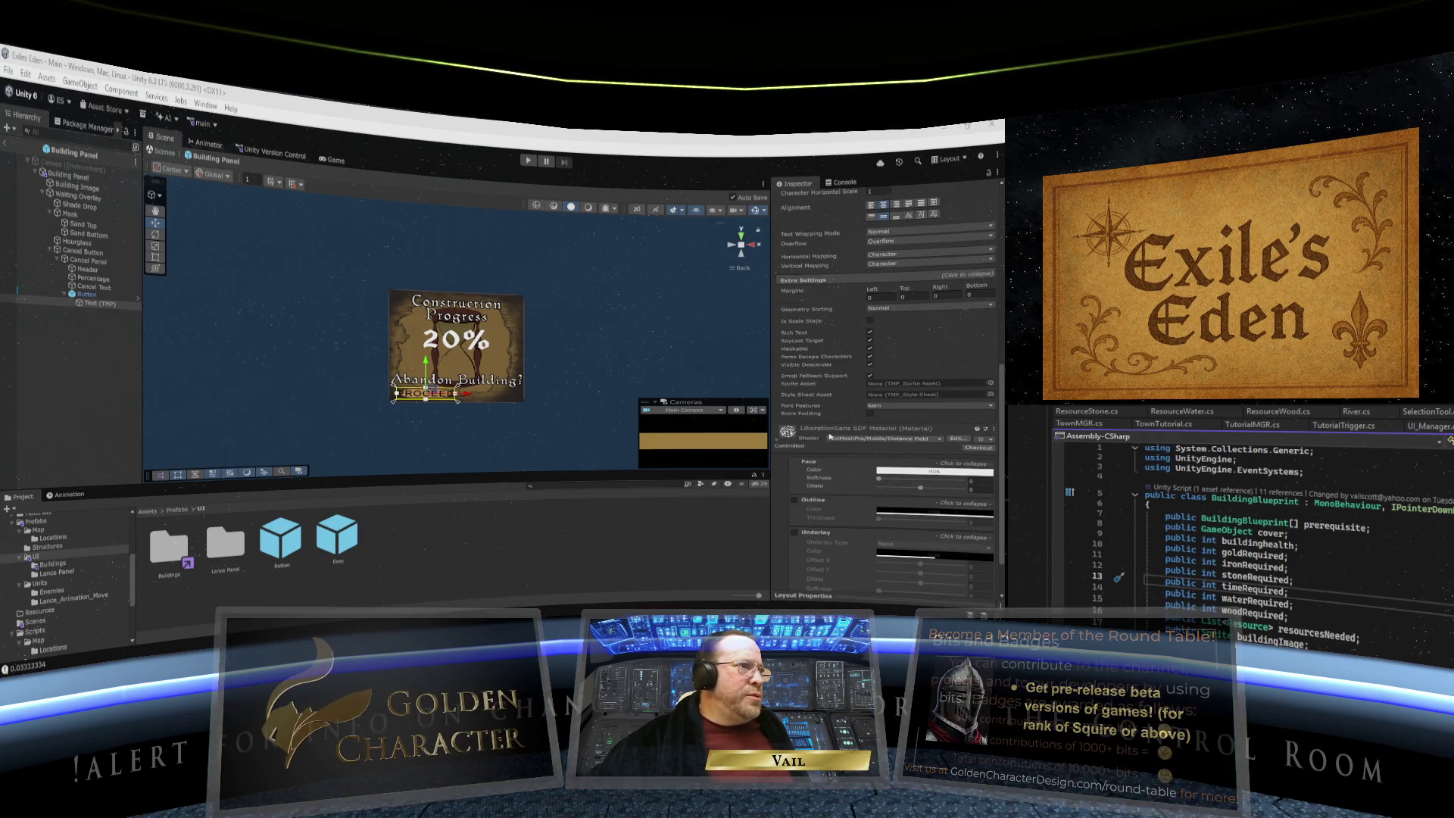
pyautogui.scroll(5, 831, 413)
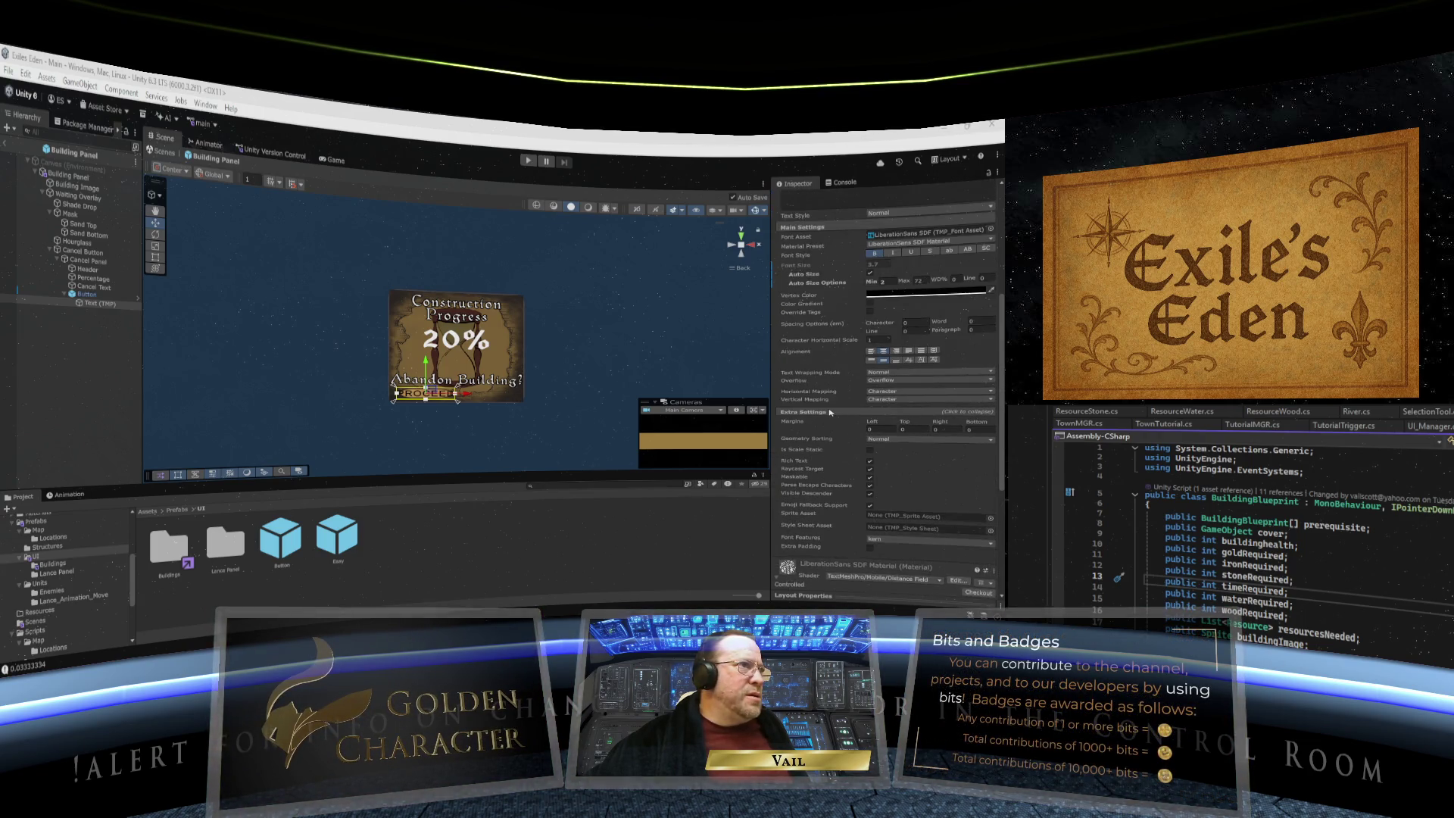
pyautogui.scroll(7, 830, 413)
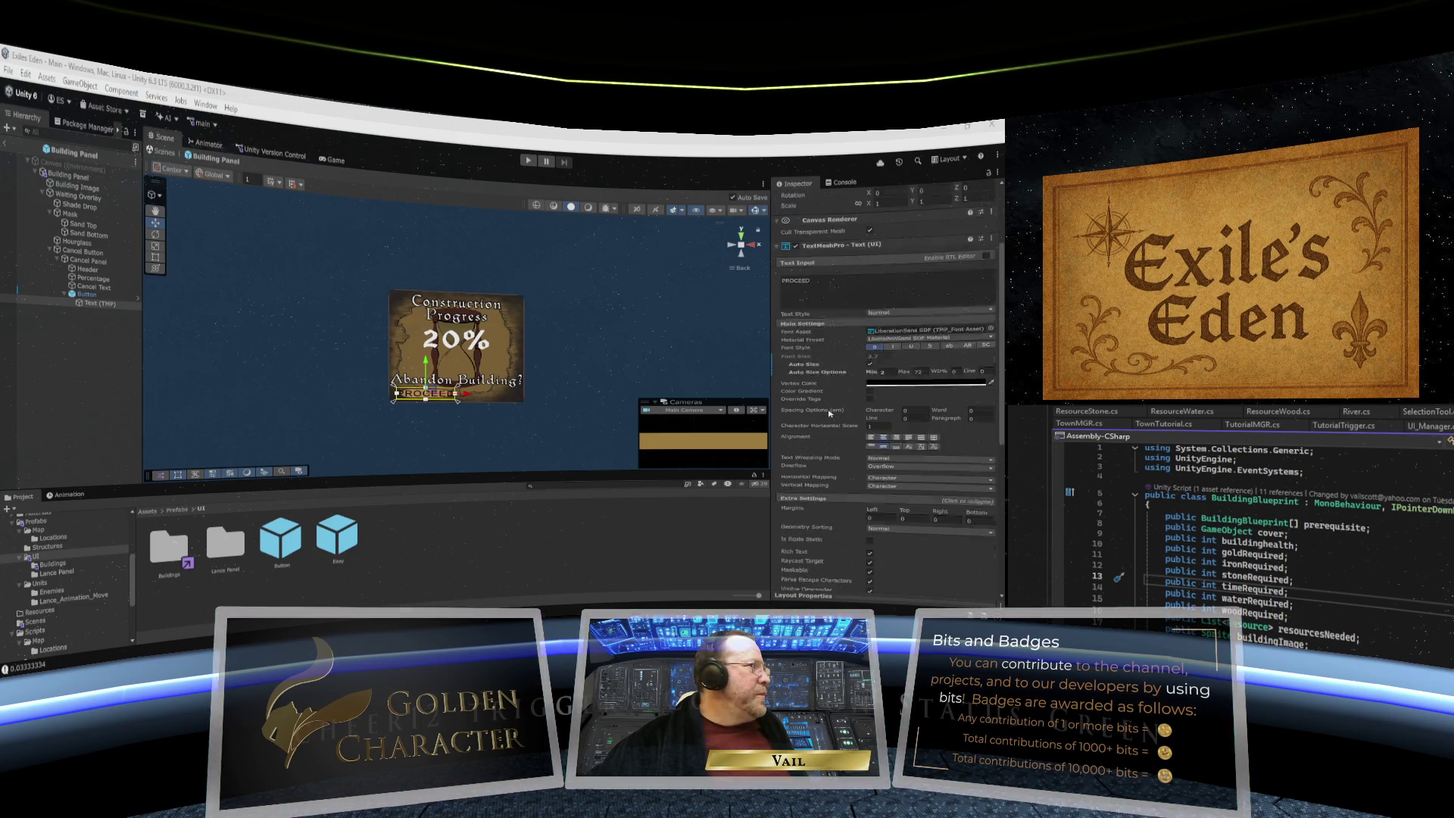
pyautogui.scroll(3, 831, 412)
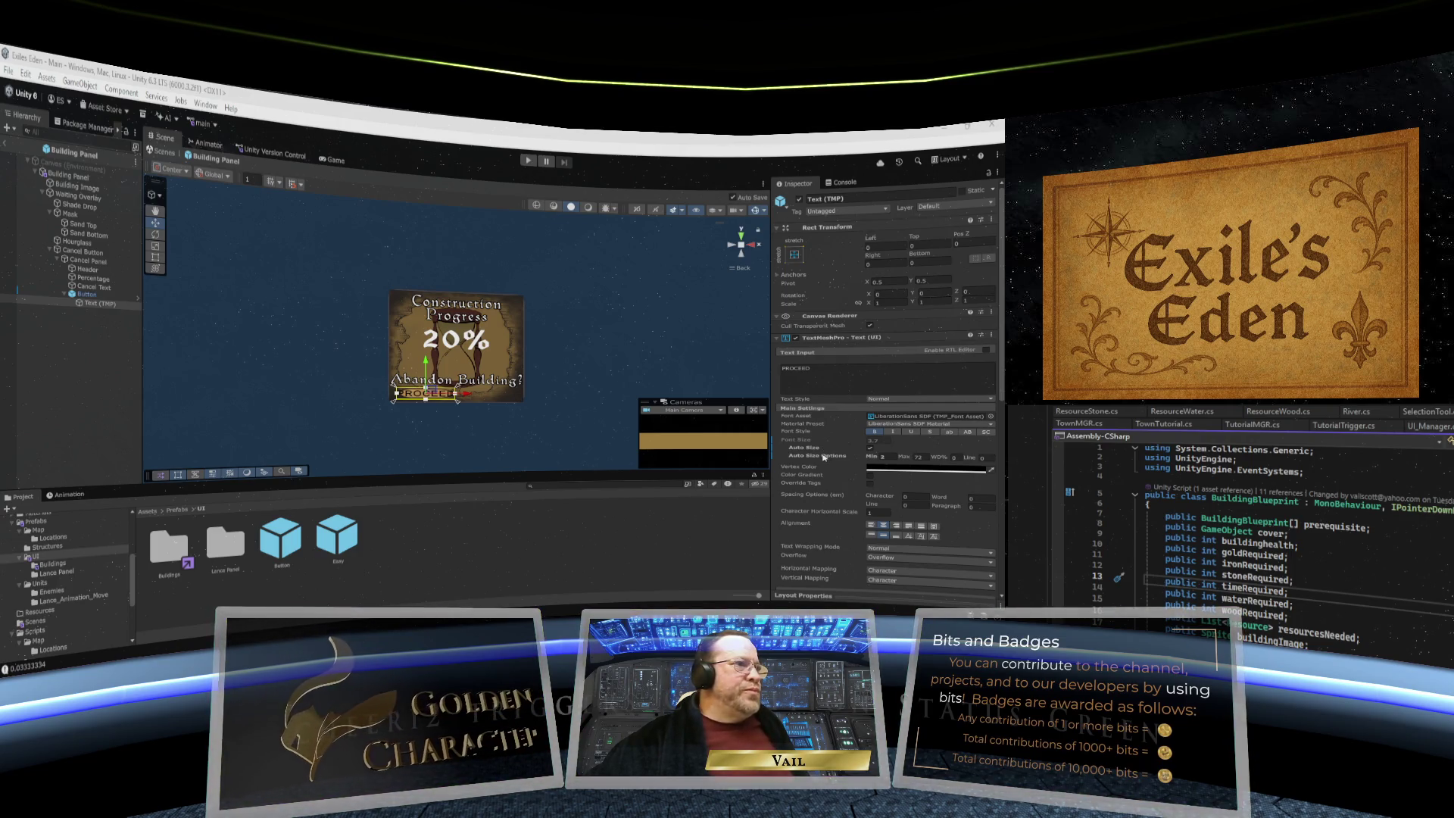
pyautogui.scroll(-5, 824, 456)
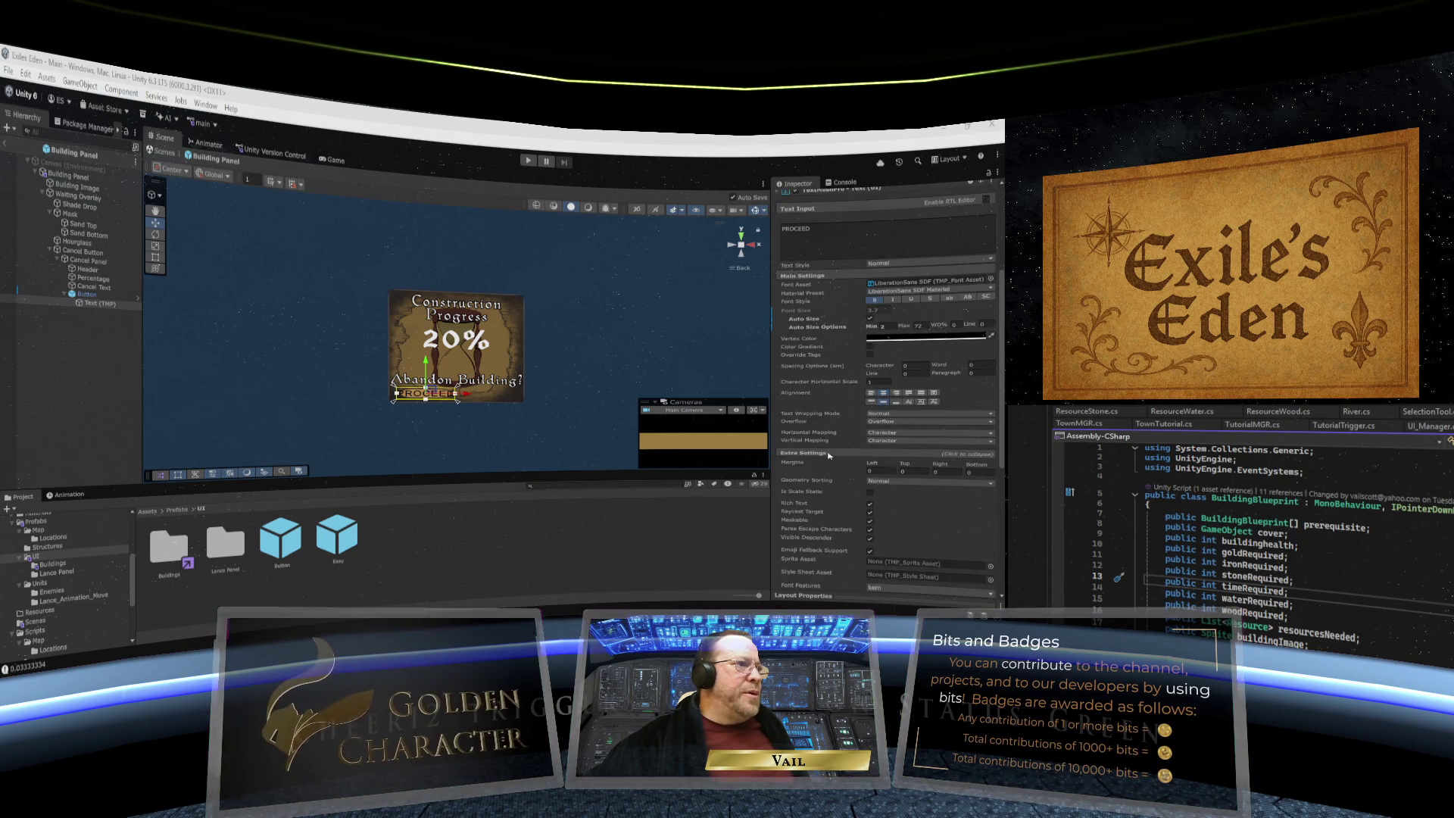
pyautogui.moveTo(873, 463); pyautogui.dragTo(929, 464)
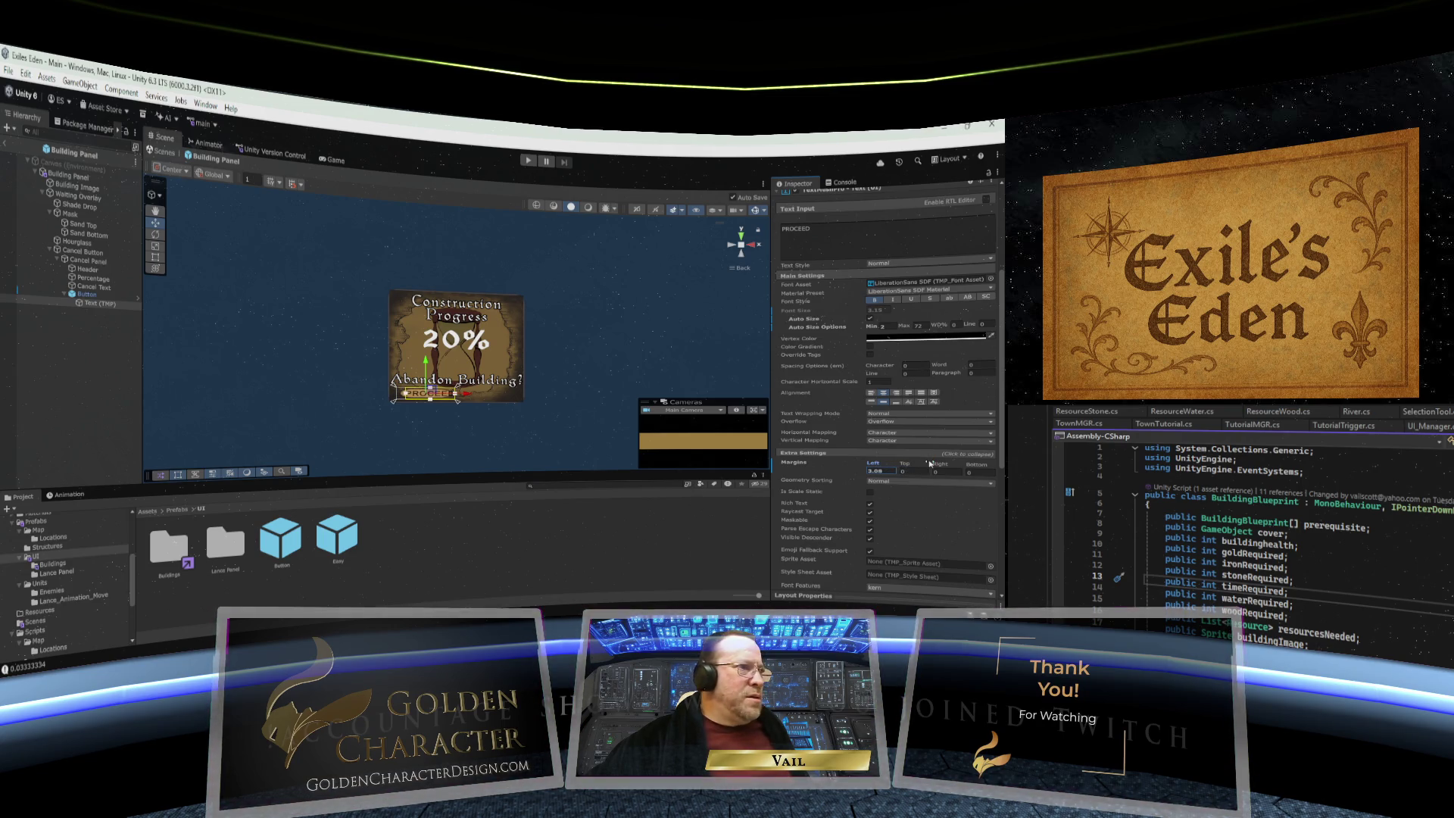
pyautogui.click(892, 470)
pyautogui.write('3')
pyautogui.click(937, 471)
pyautogui.write('3')
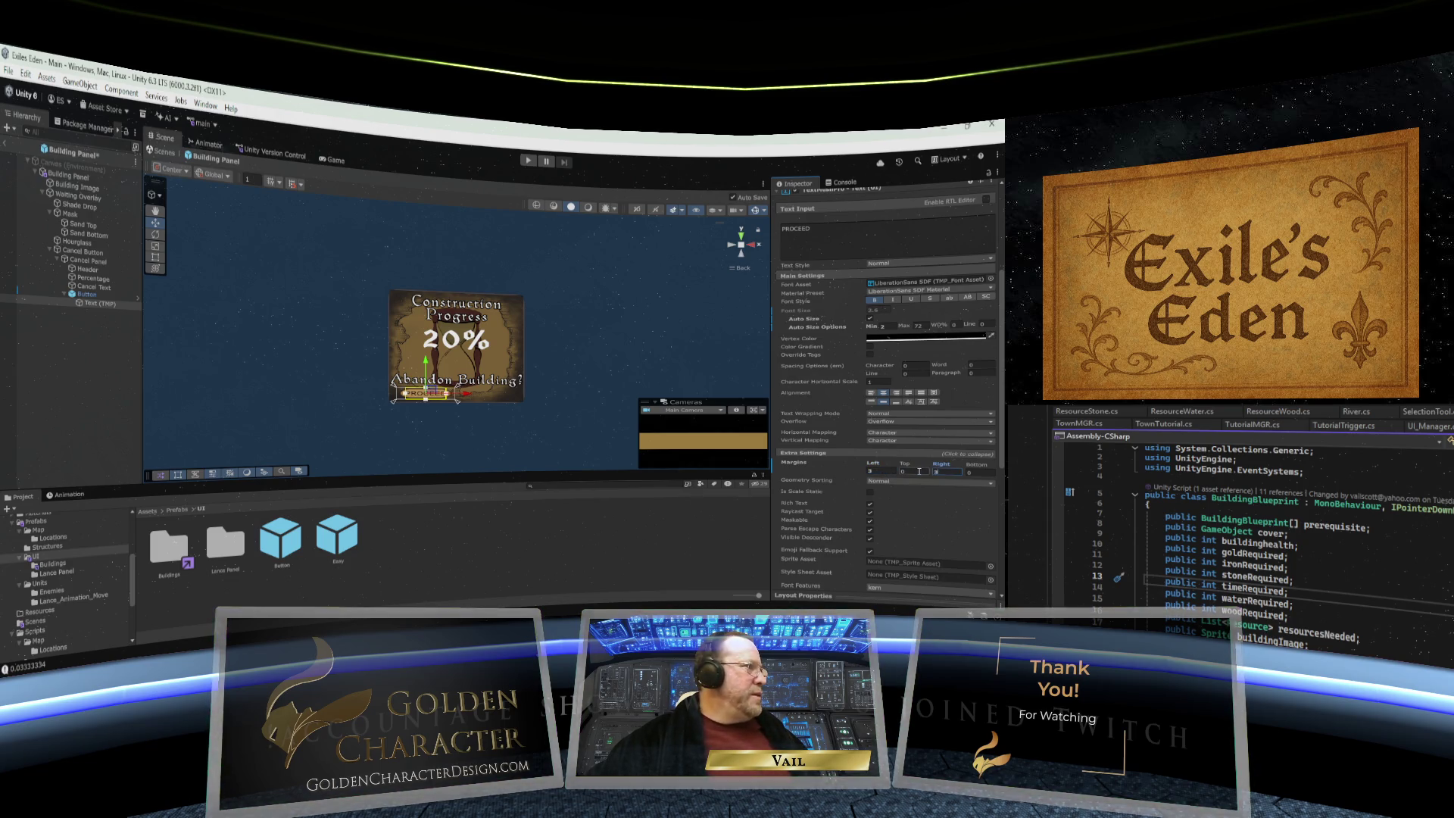
pyautogui.click(434, 395)
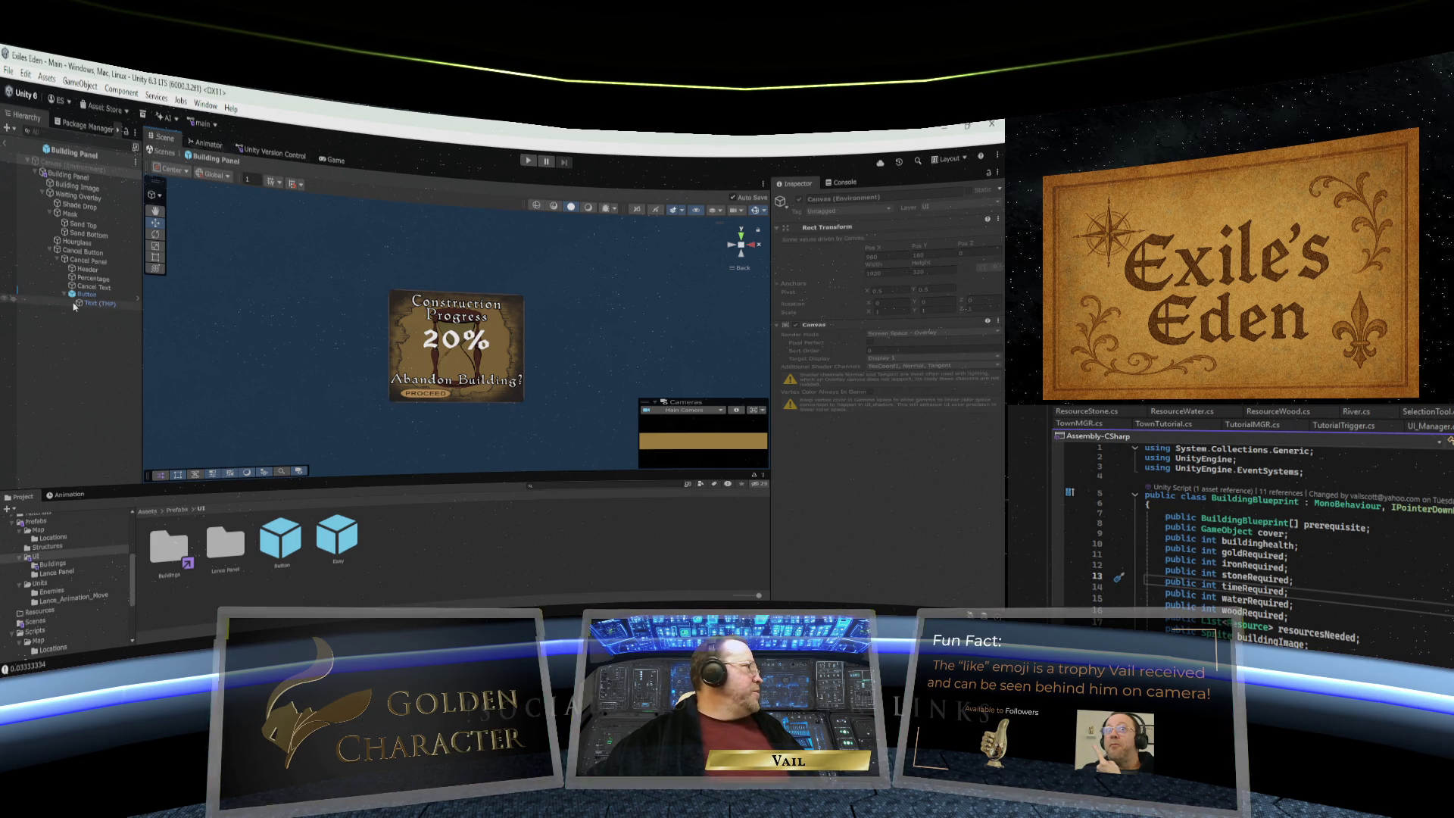
# - Duplicate the PROCEED button and drag Button (1) to the right of the original
pyautogui.click(84, 295)
pyautogui.rightClick(84, 298)
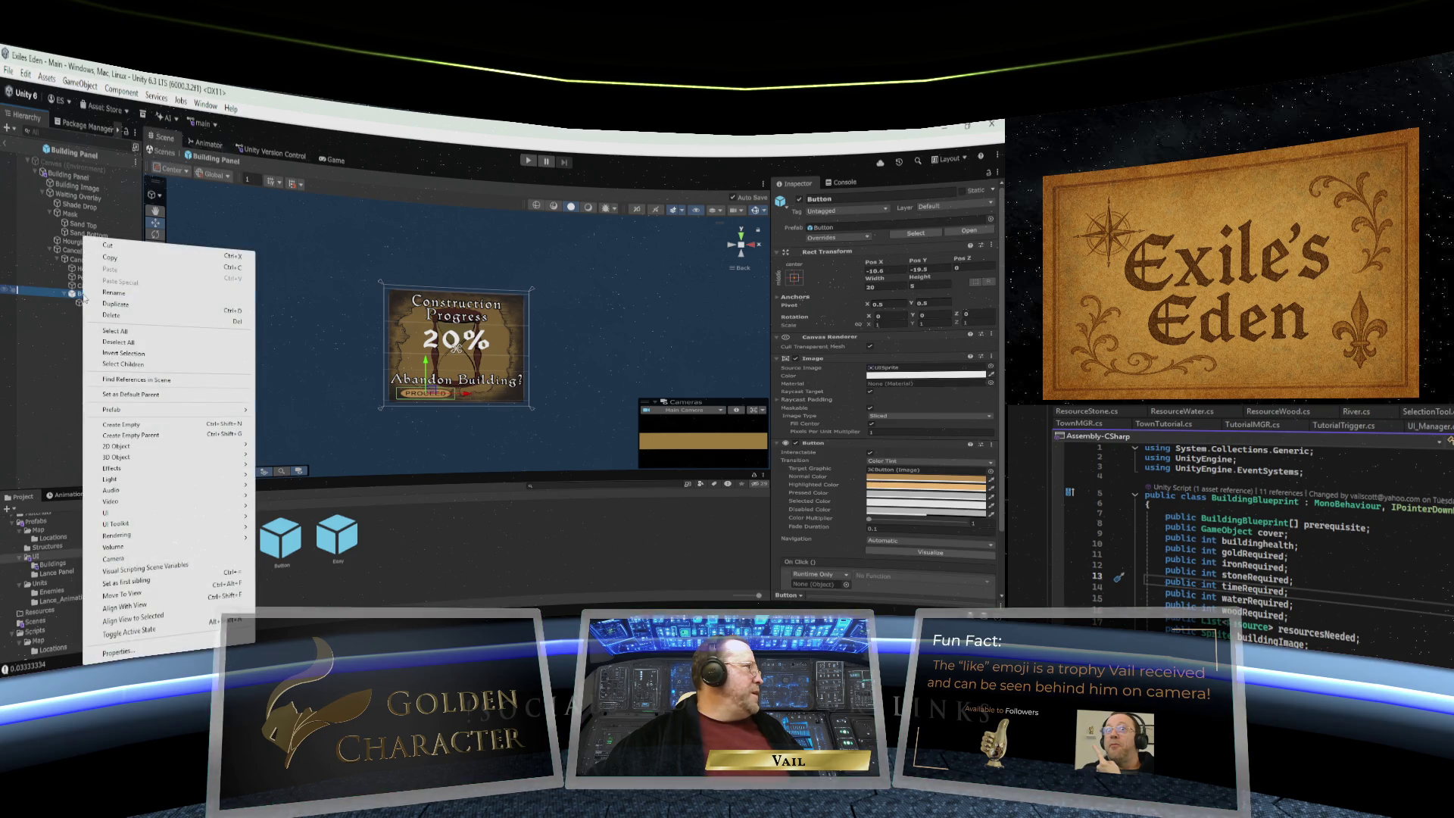
pyautogui.click(103, 297)
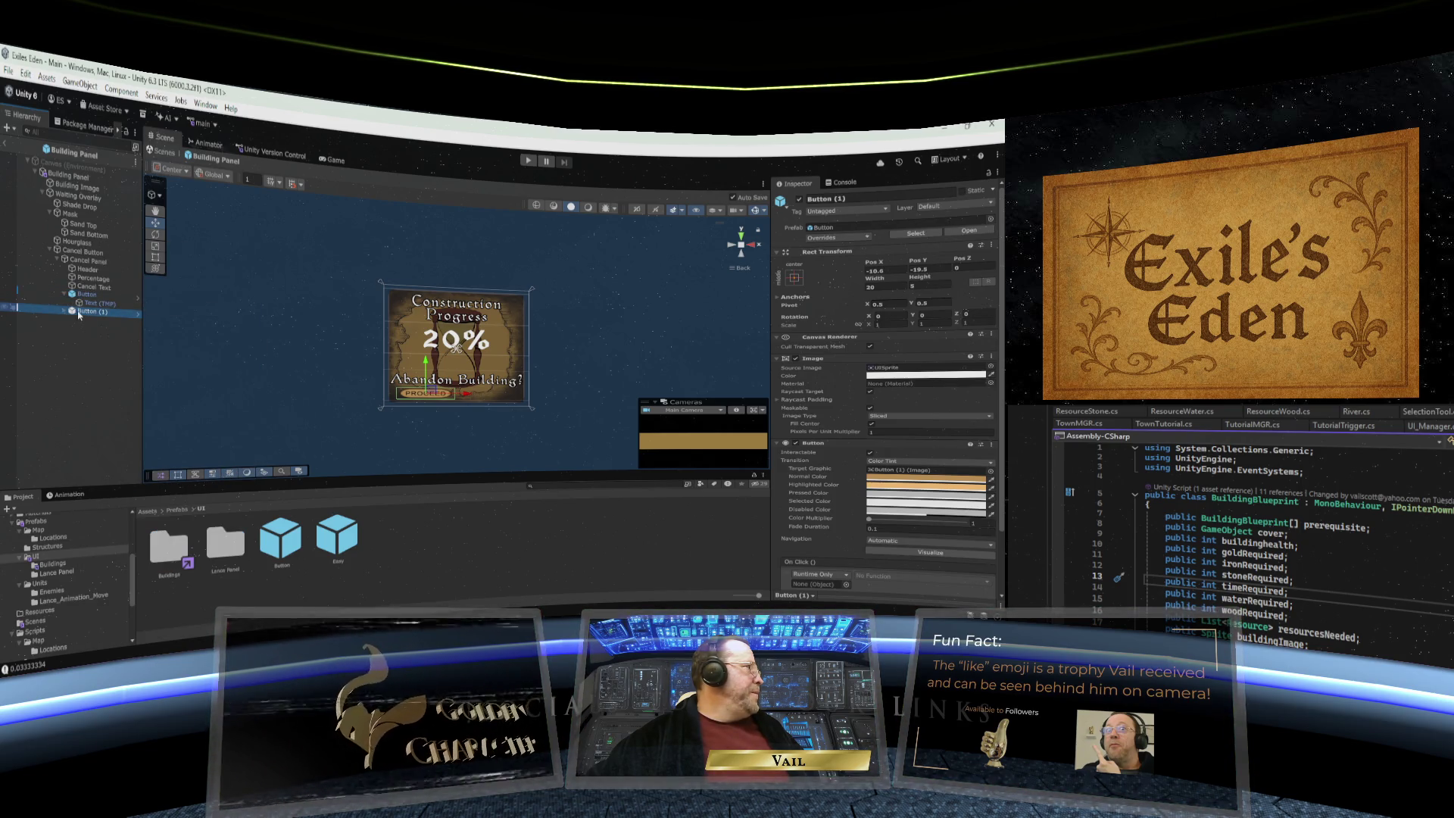
pyautogui.moveTo(473, 398); pyautogui.dragTo(528, 395)
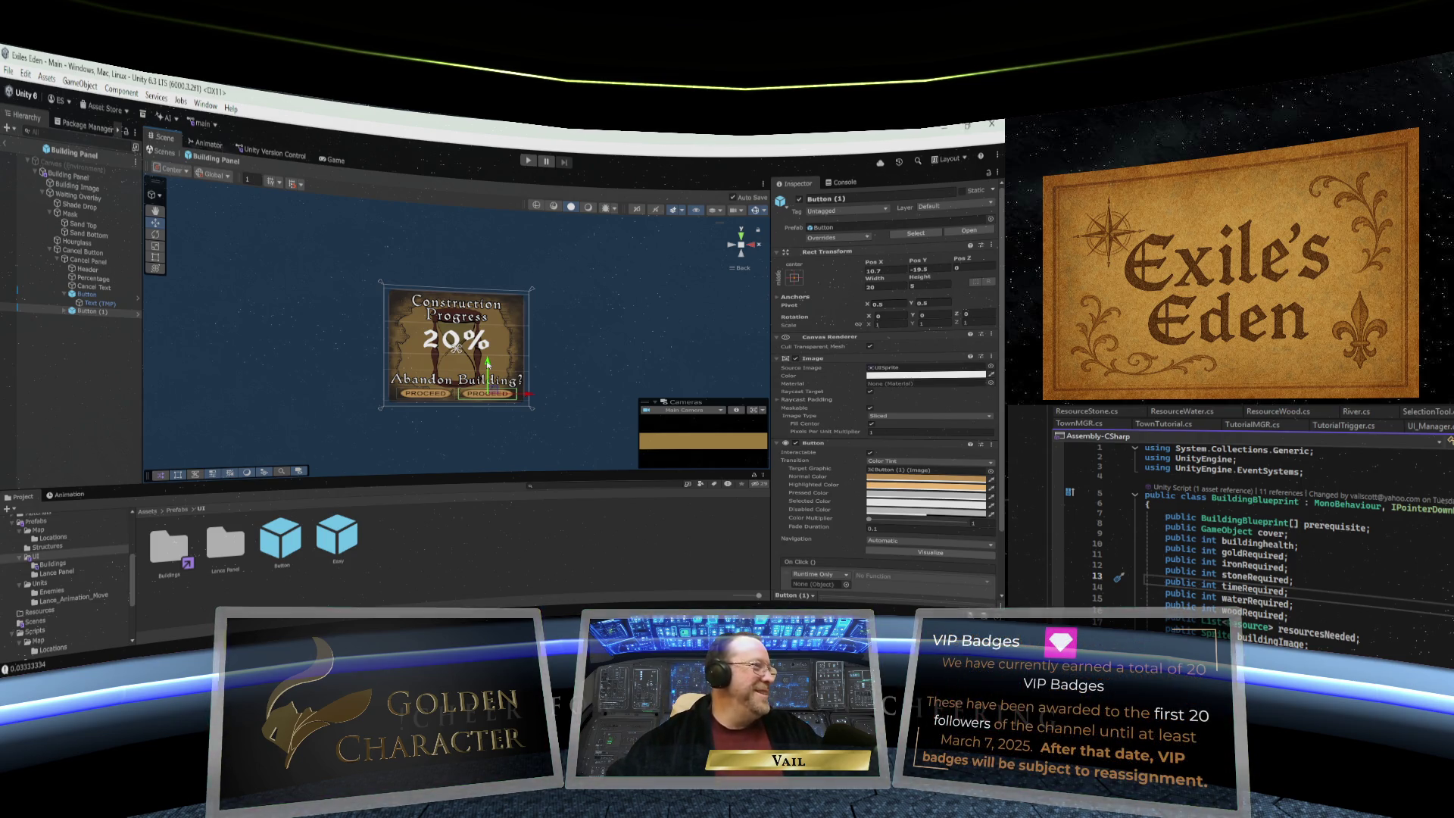
# - Nudge Button (1) to Pos X 10.9, Pos Y -19.7 so both buttons line up
pyautogui.moveTo(488, 363); pyautogui.dragTo(489, 364)
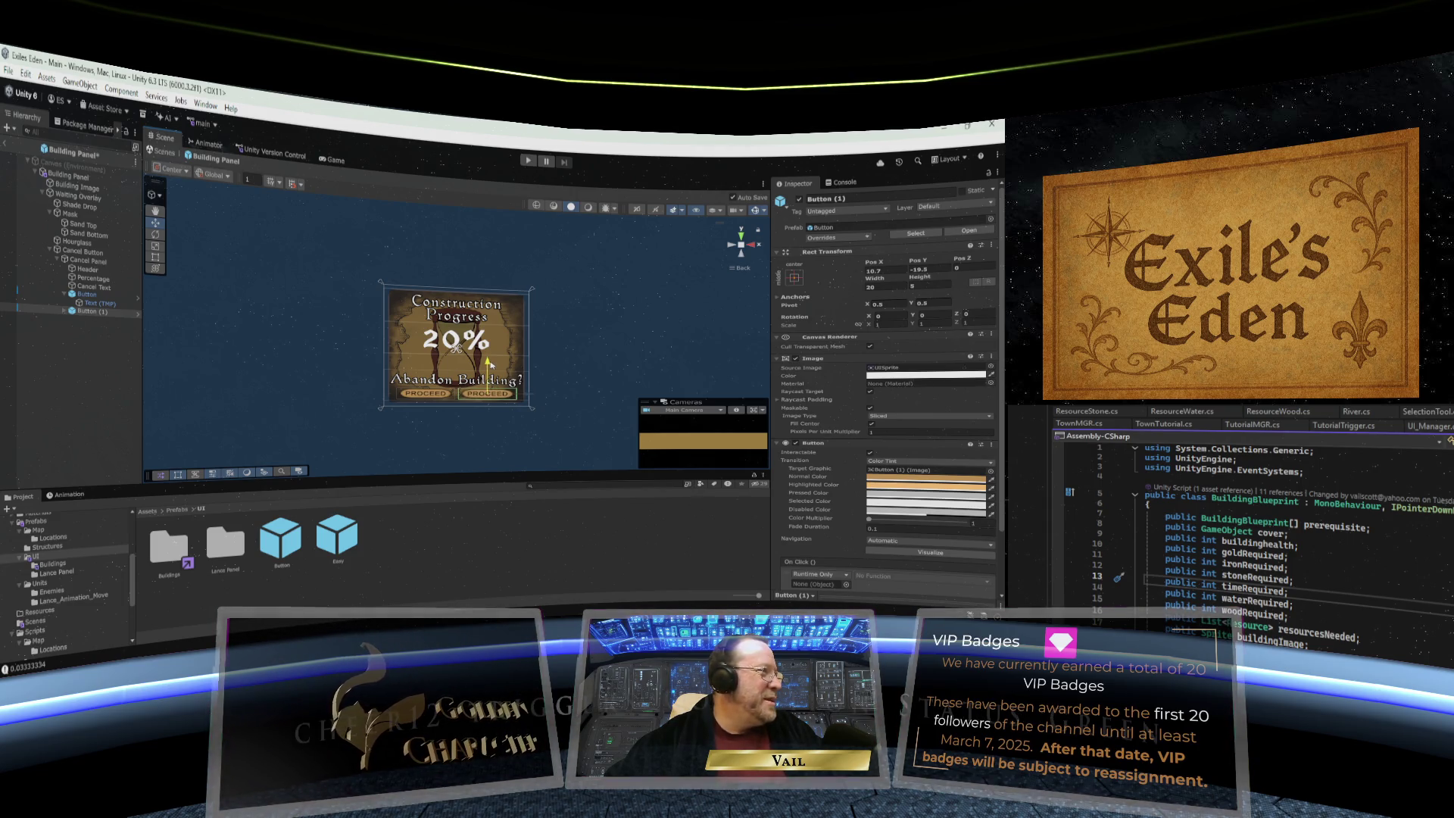
pyautogui.moveTo(527, 396); pyautogui.dragTo(528, 395)
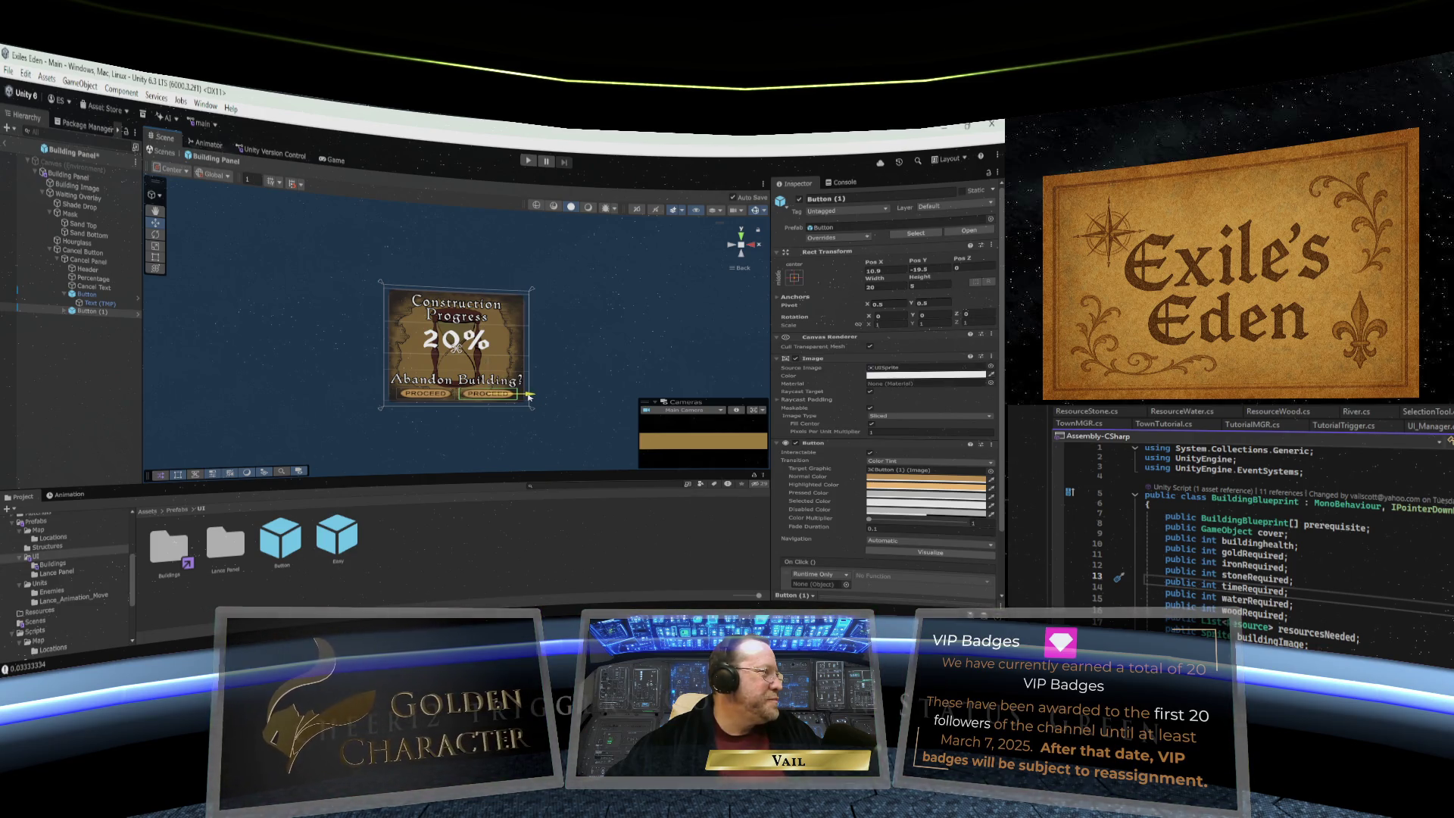
pyautogui.click(429, 396)
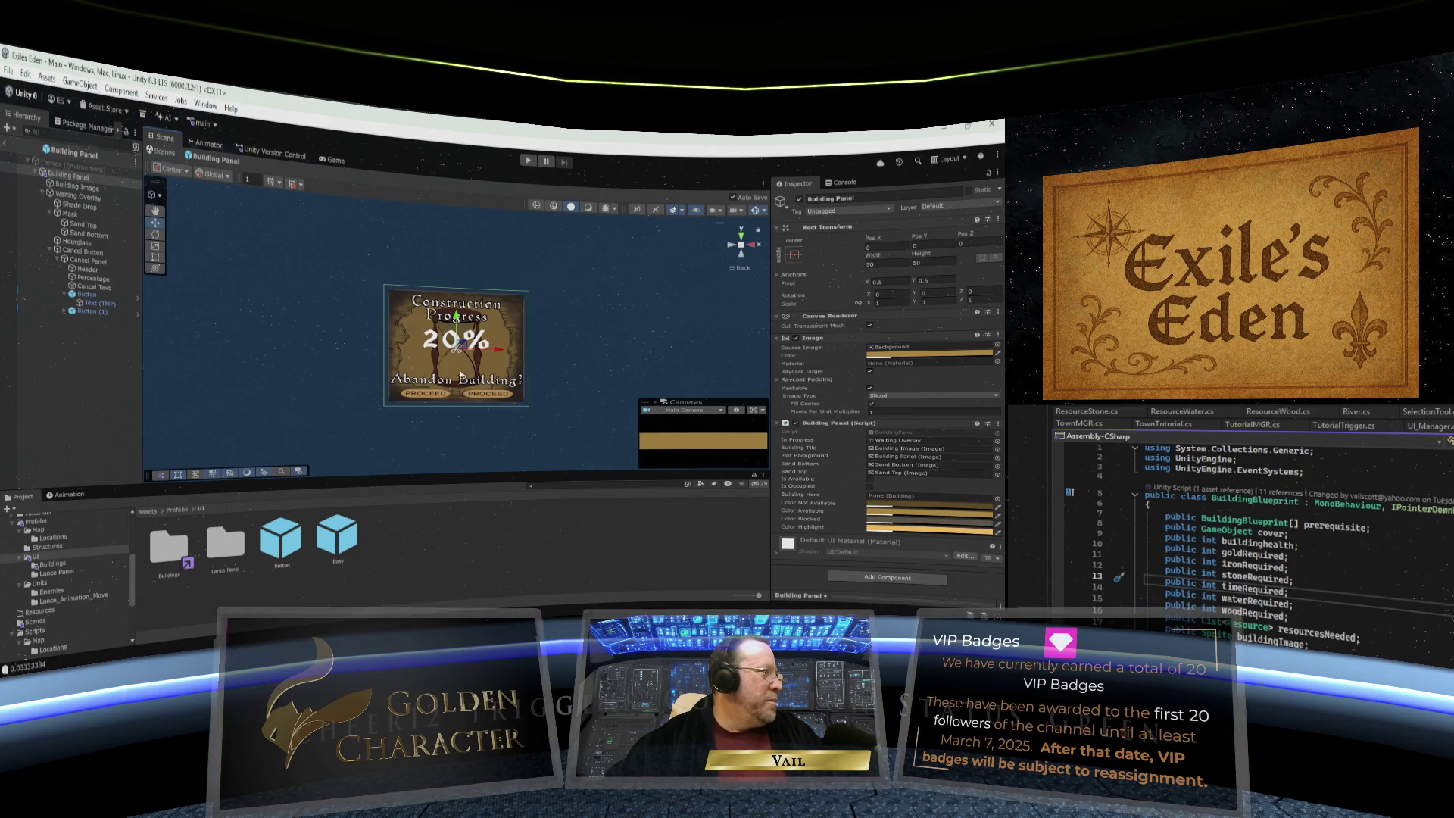
pyautogui.click(441, 395)
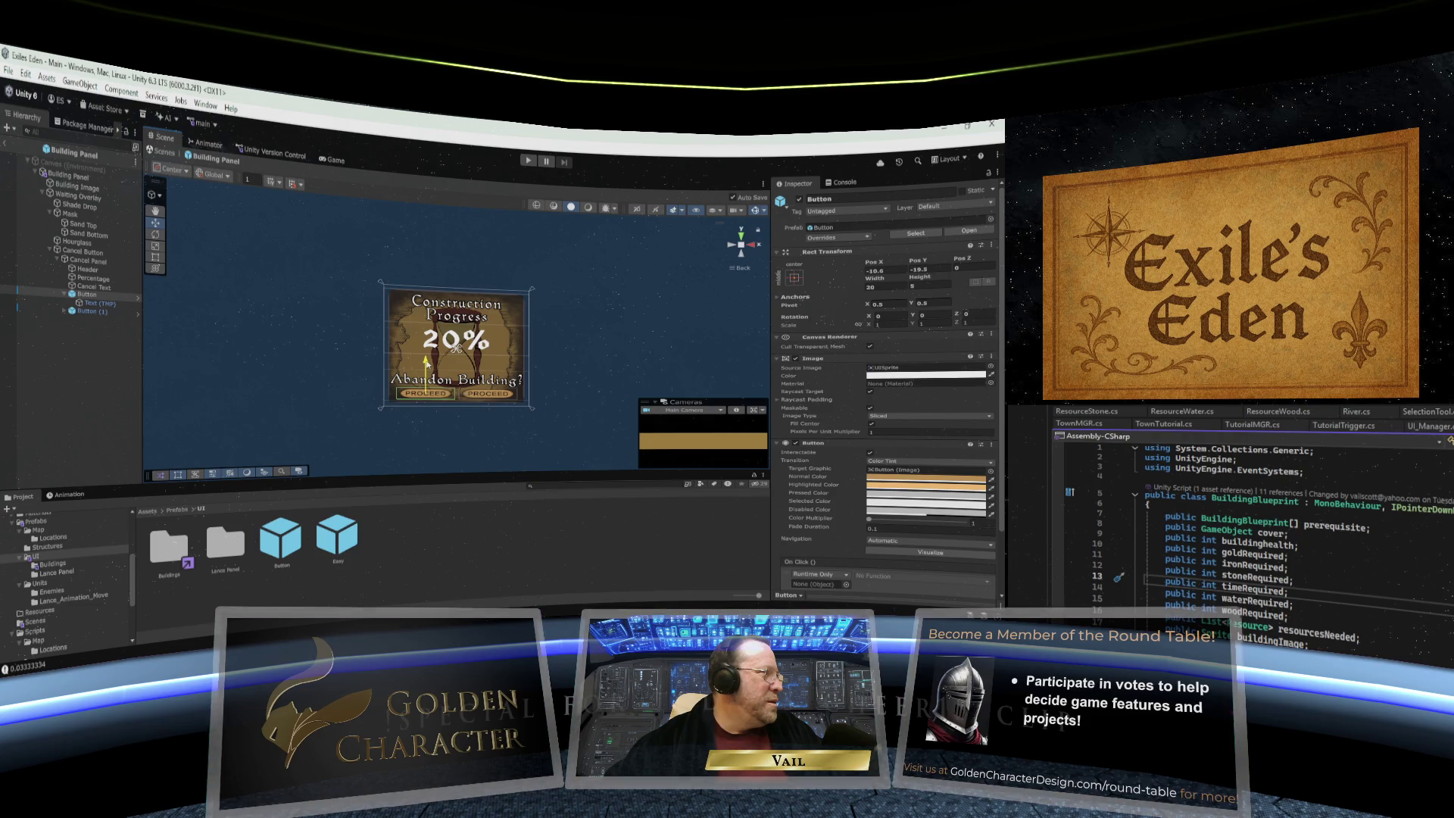
pyautogui.click(491, 396)
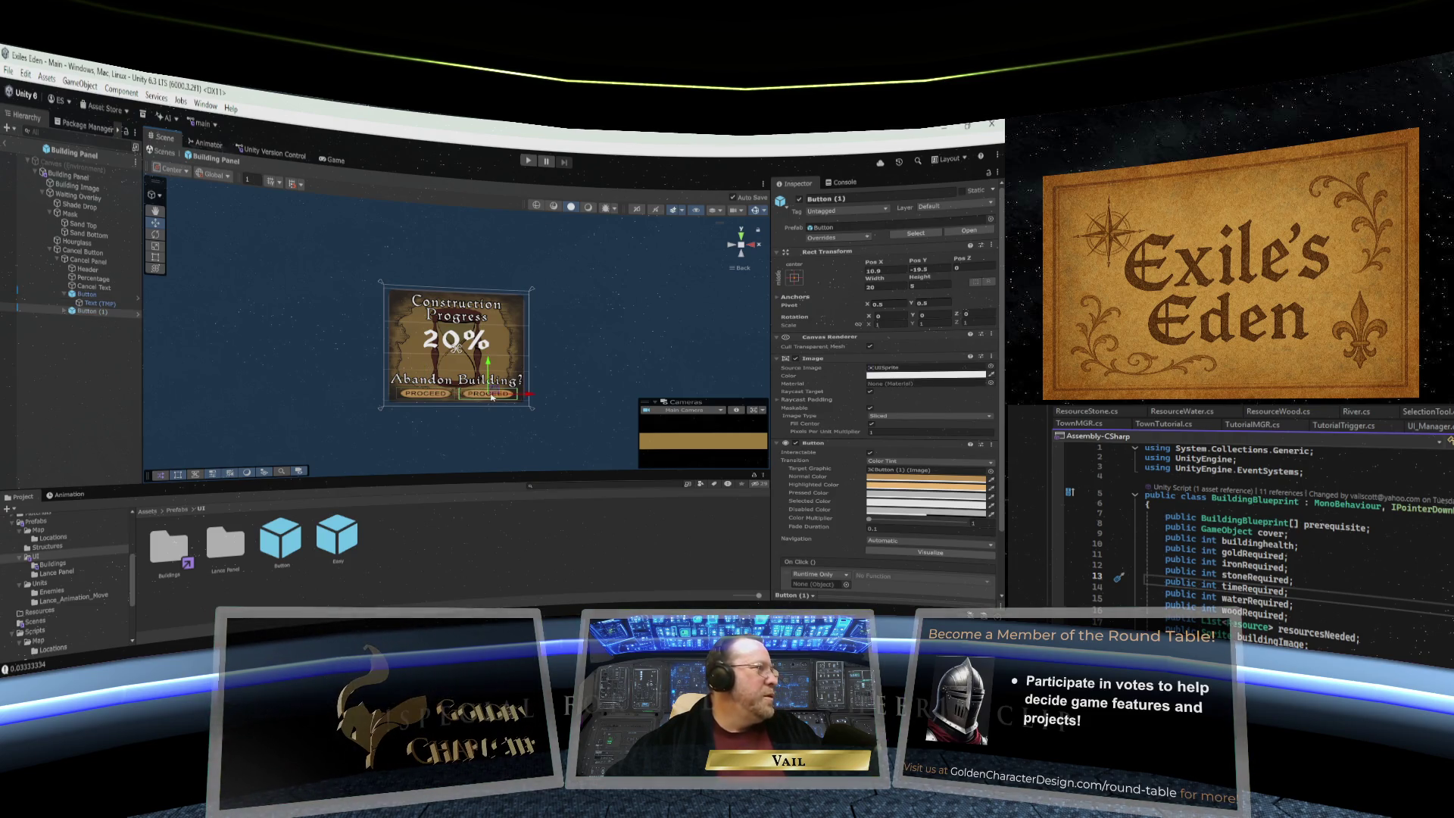
pyautogui.click(582, 382)
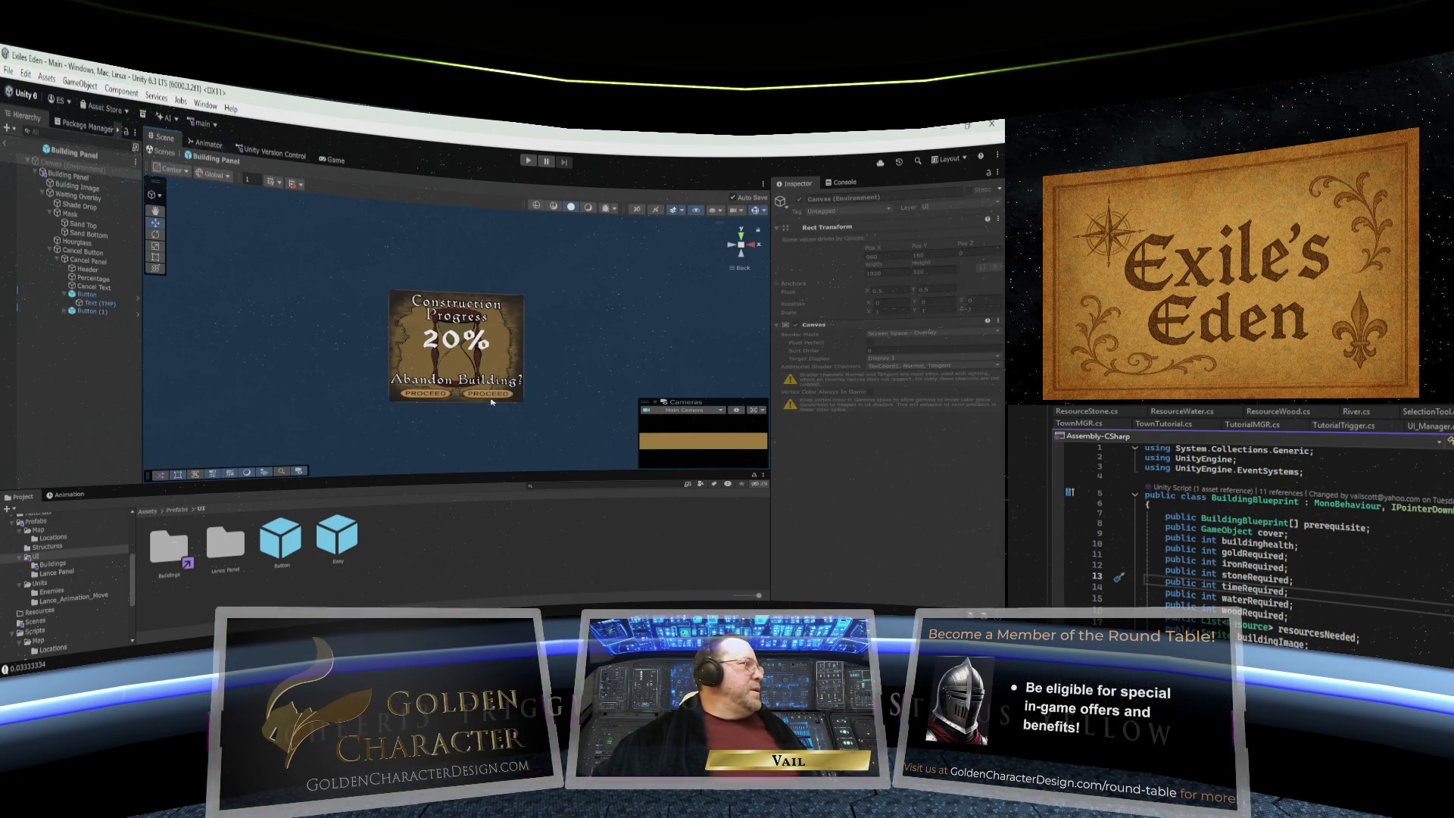
# - Change the left button's label text to YES and the right button's to NO
pyautogui.click(64, 311)
pyautogui.click(95, 320)
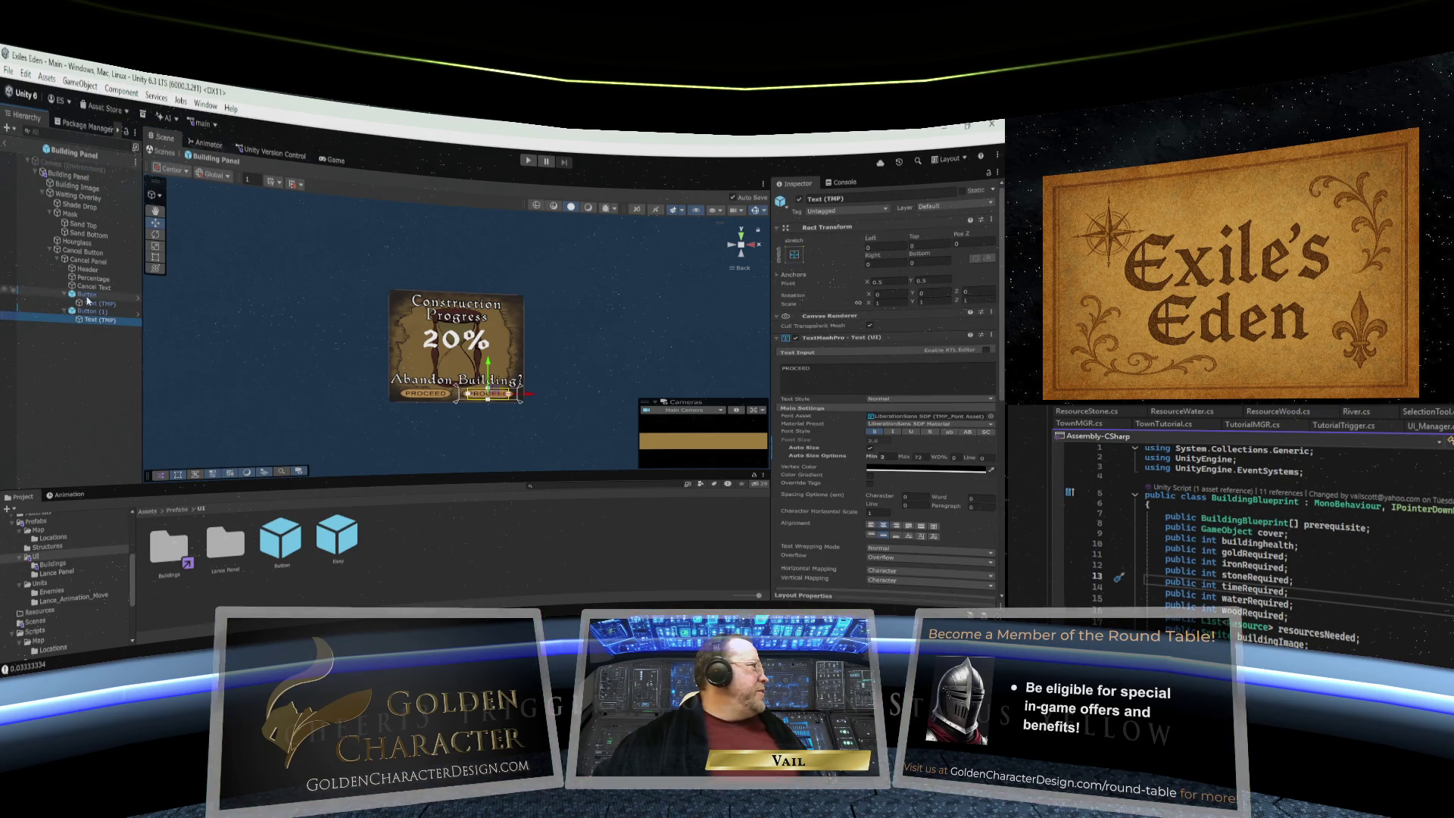
pyautogui.click(99, 303)
pyautogui.doubleClick(786, 369)
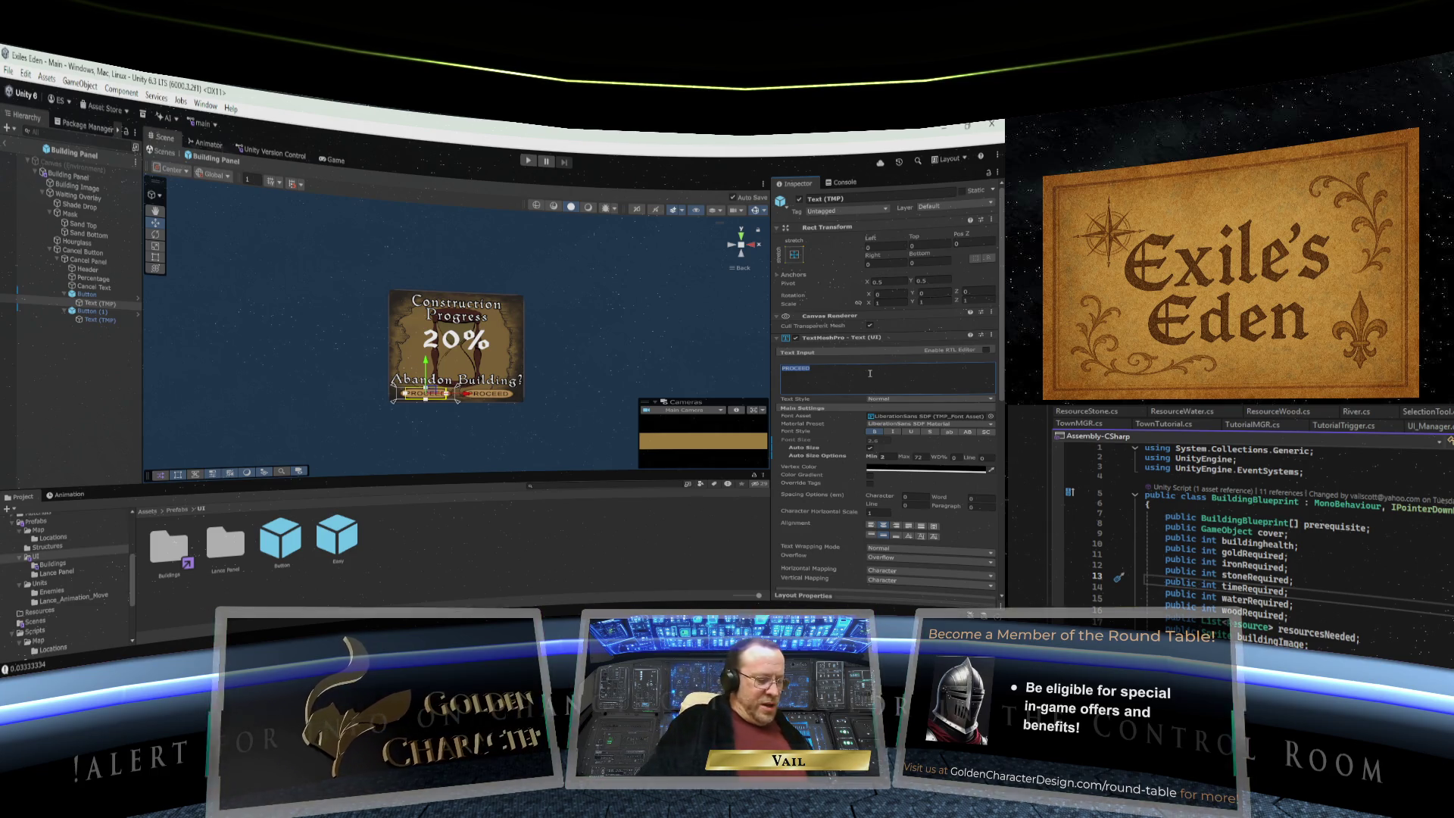
pyautogui.write('YES')
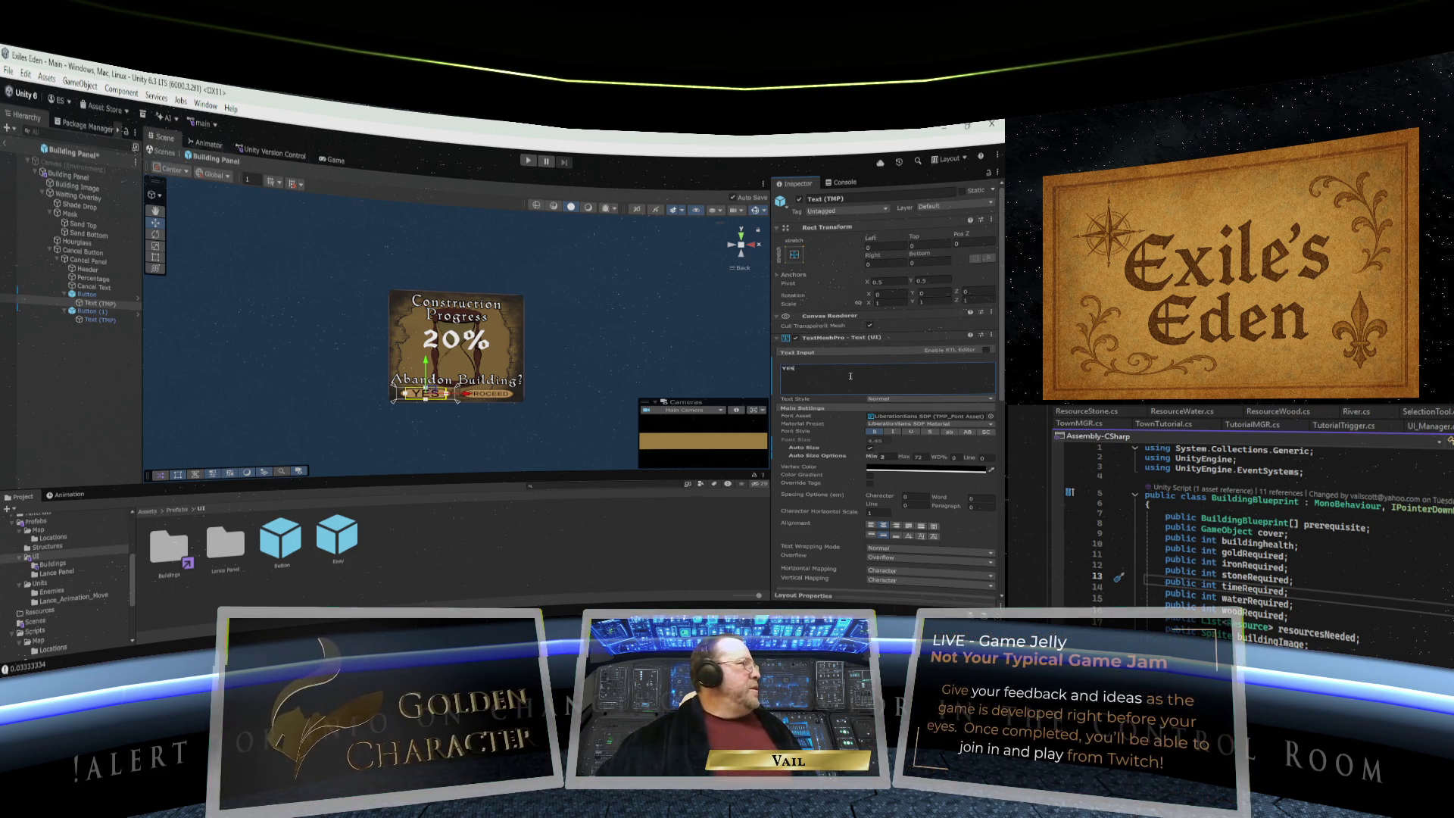
pyautogui.click(101, 320)
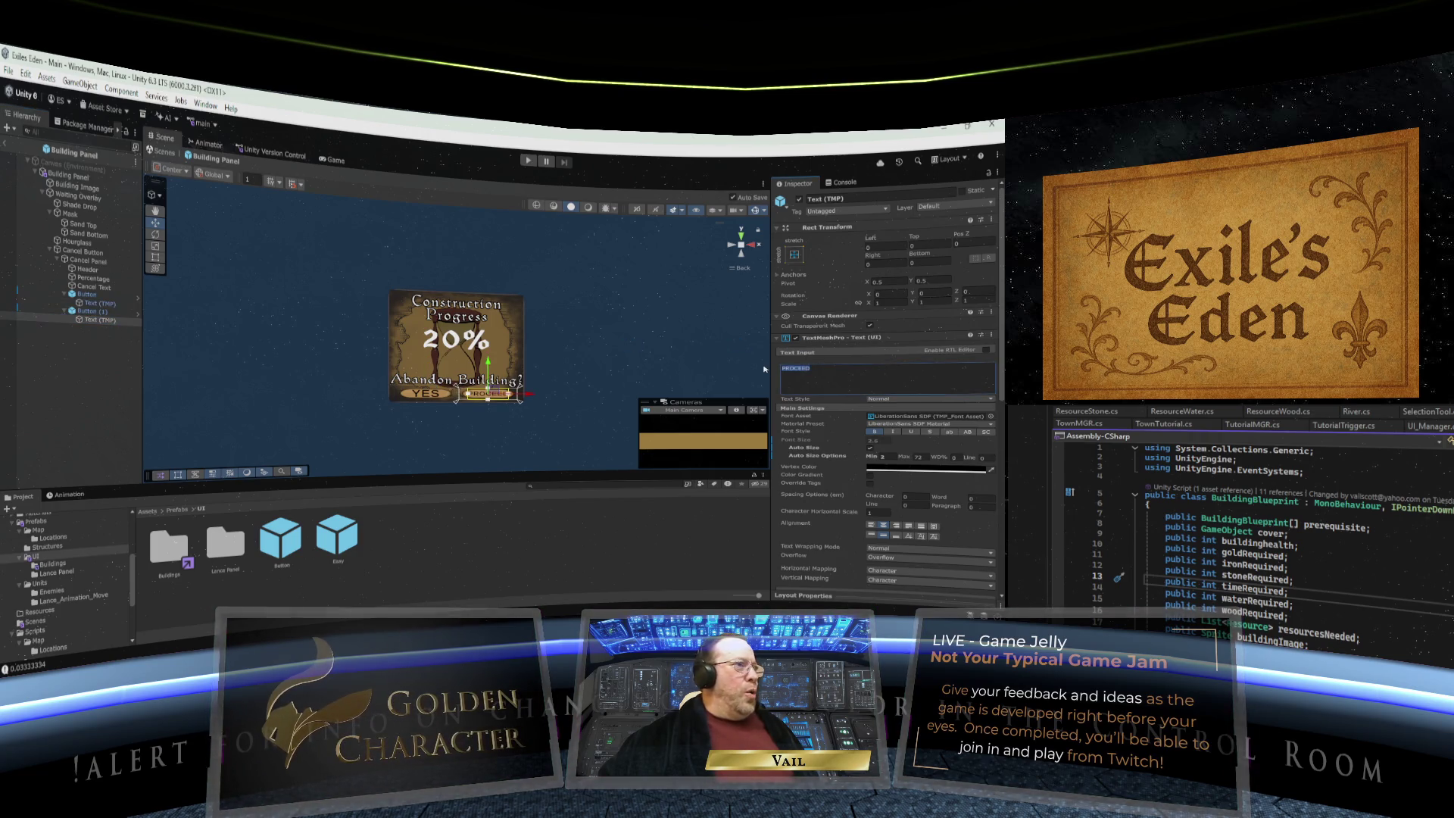
pyautogui.write('NO')
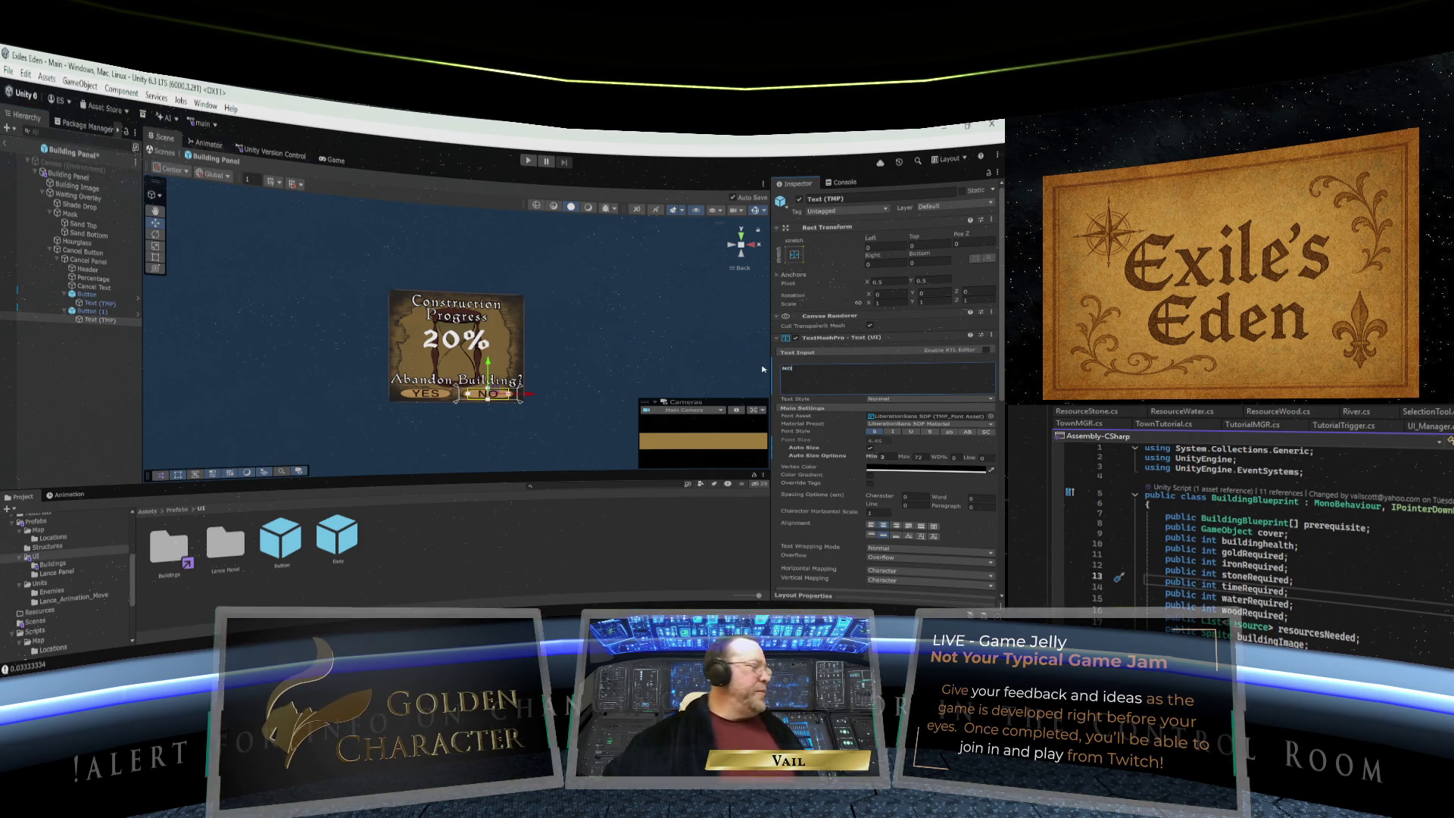
pyautogui.click(83, 304)
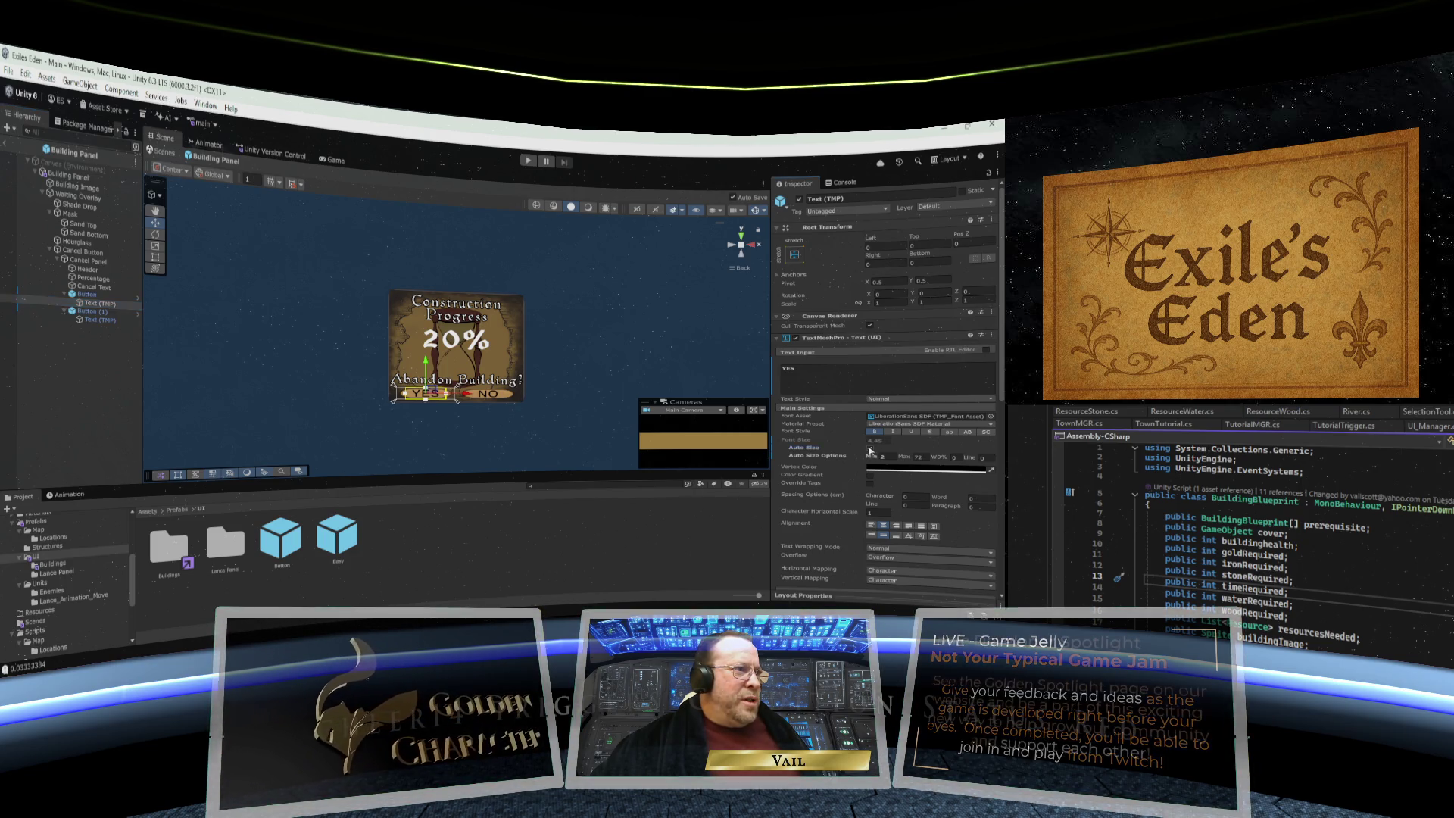
# - Turn off Auto Size and give the YES and NO labels fixed font sizes (8 for YES)
pyautogui.click(871, 448)
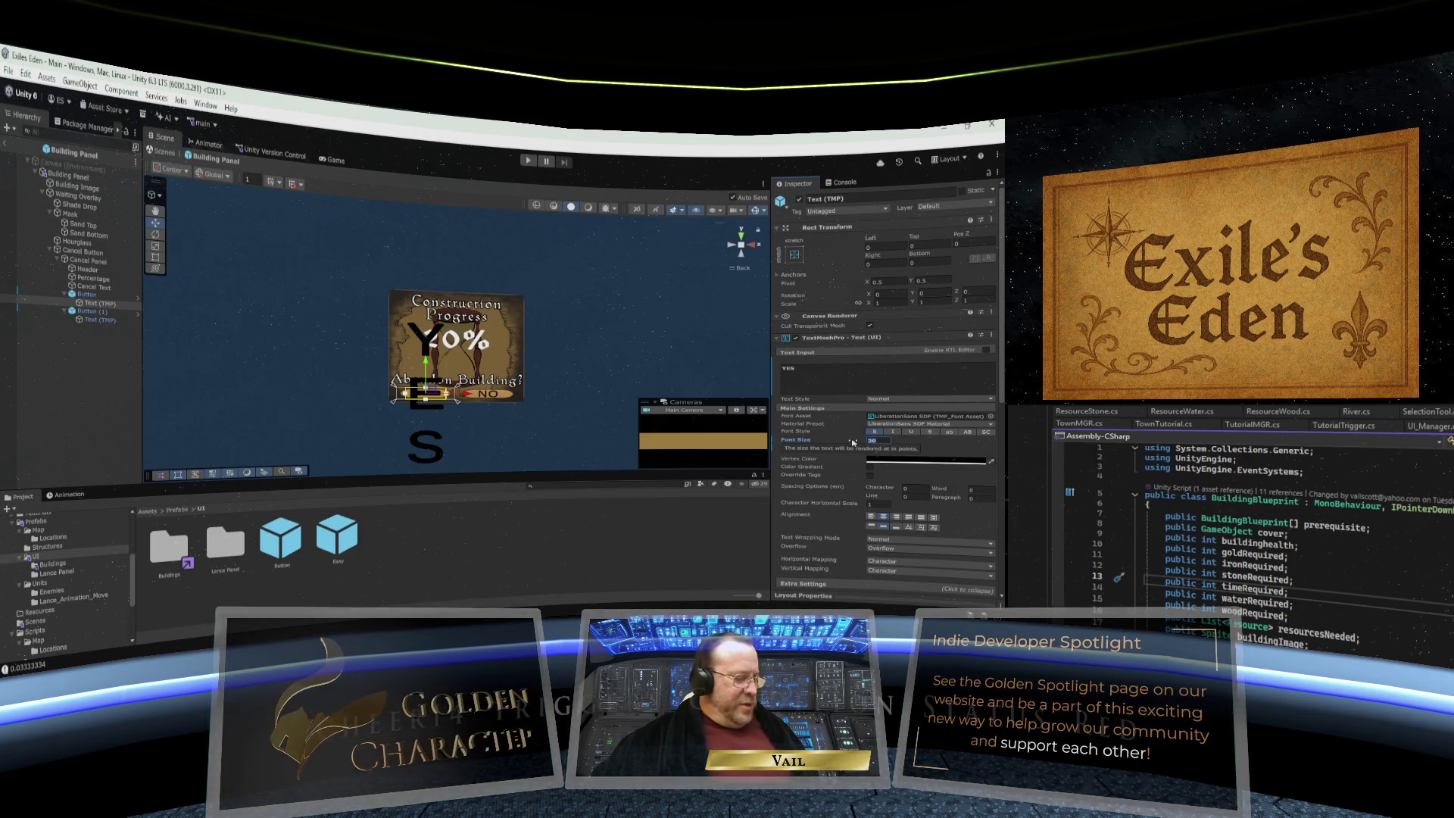
pyautogui.write('8')
pyautogui.press('Return')
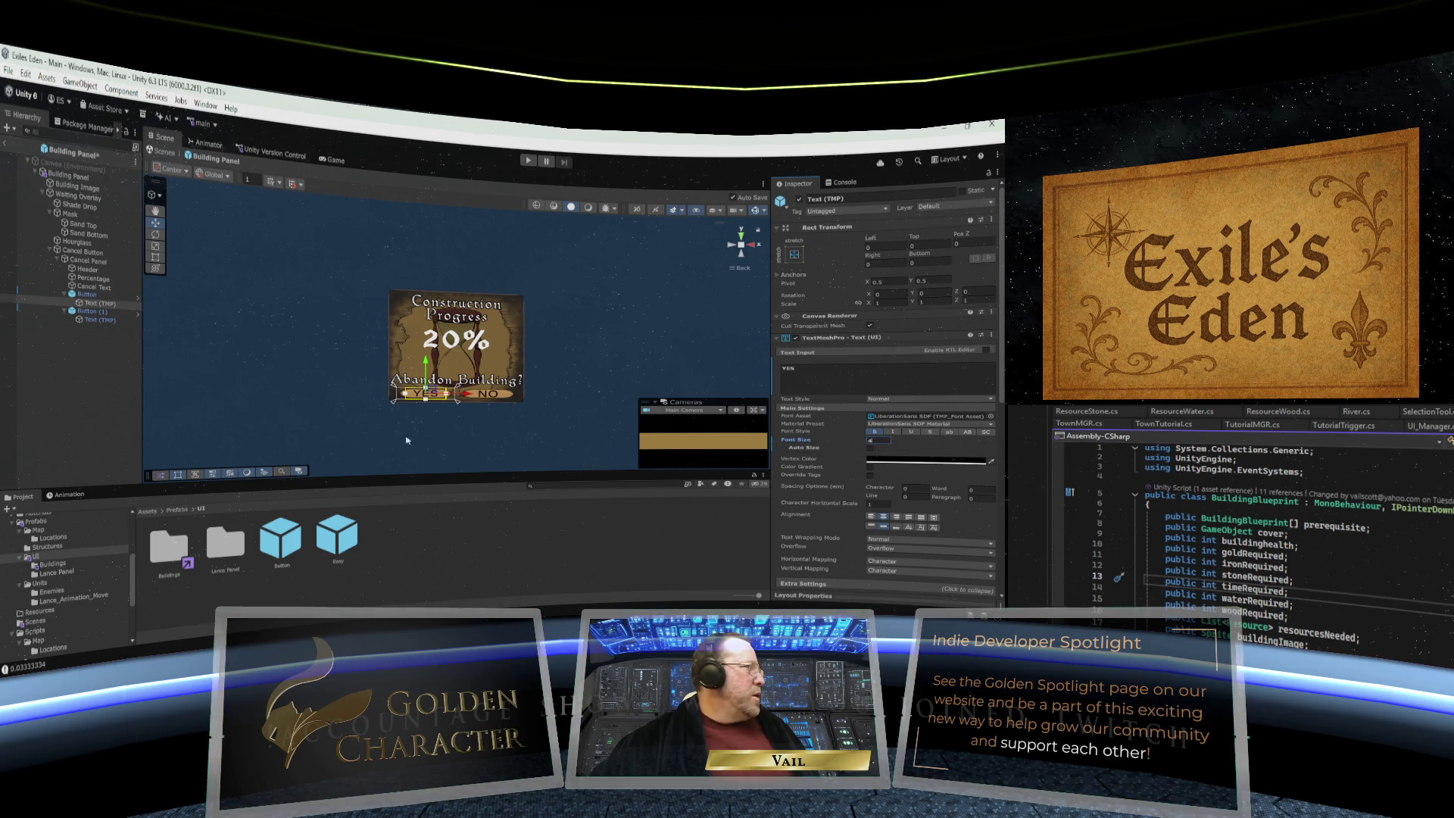
pyautogui.click(99, 320)
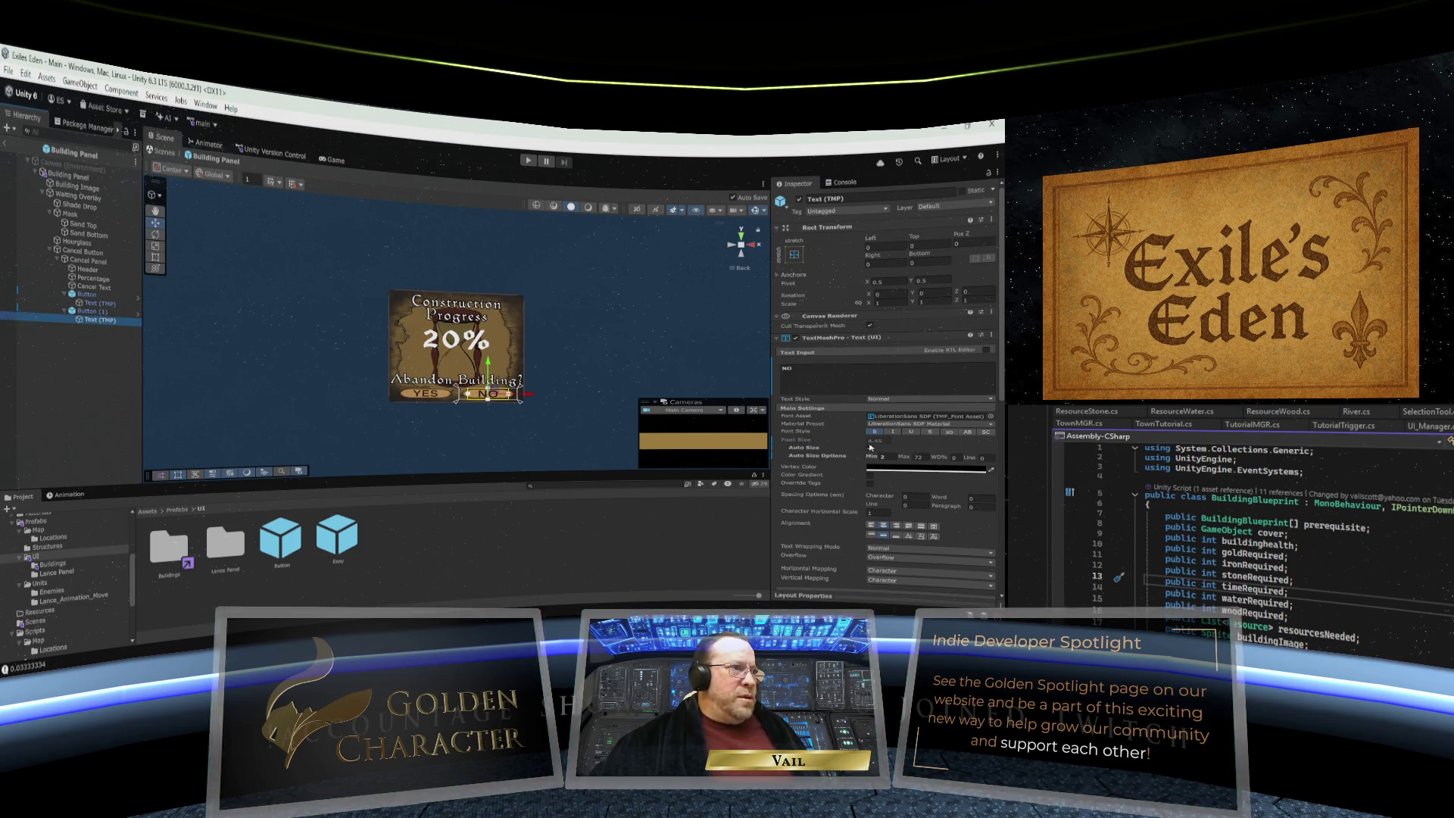
pyautogui.press('Return')
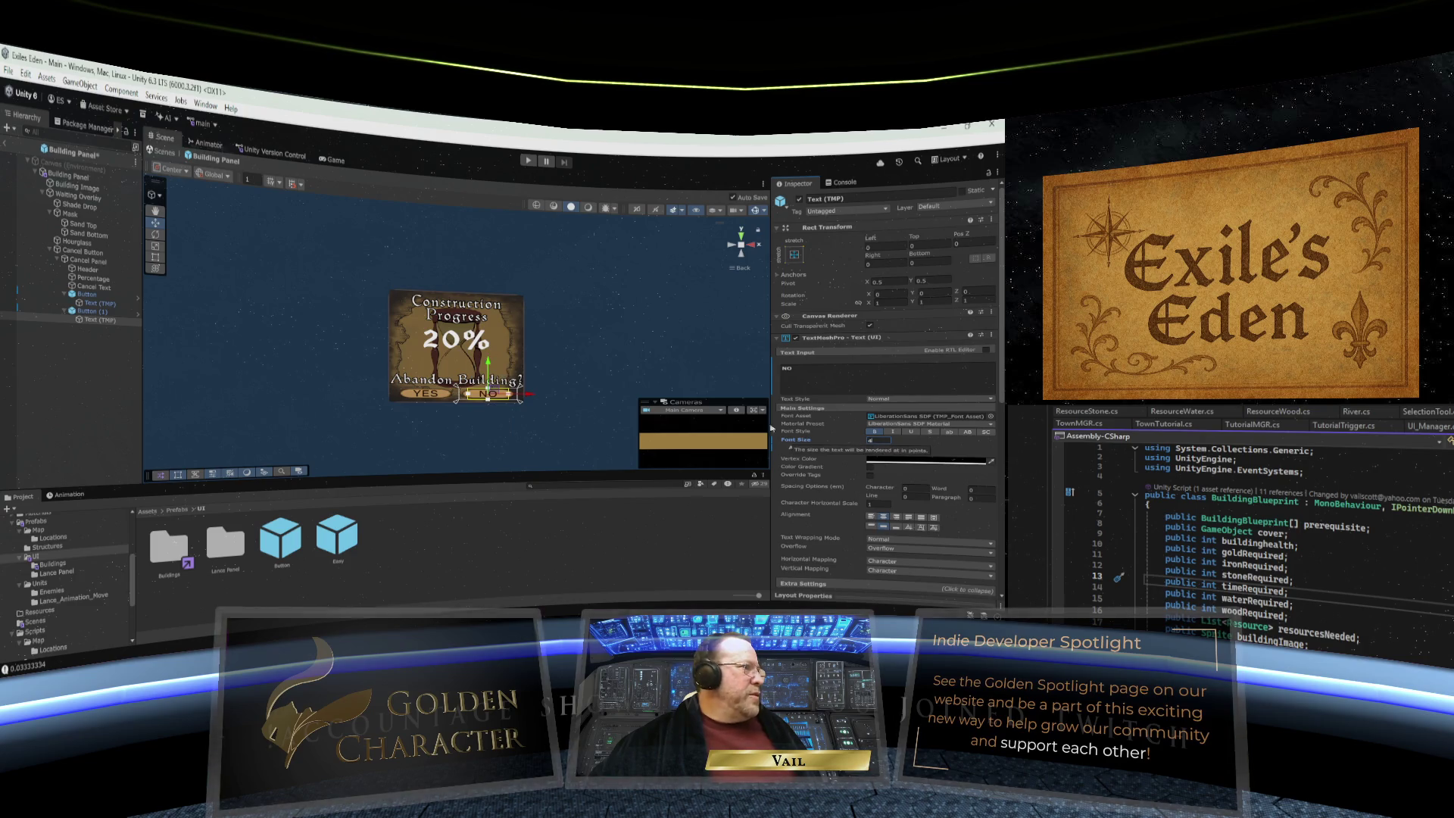
pyautogui.click(333, 393)
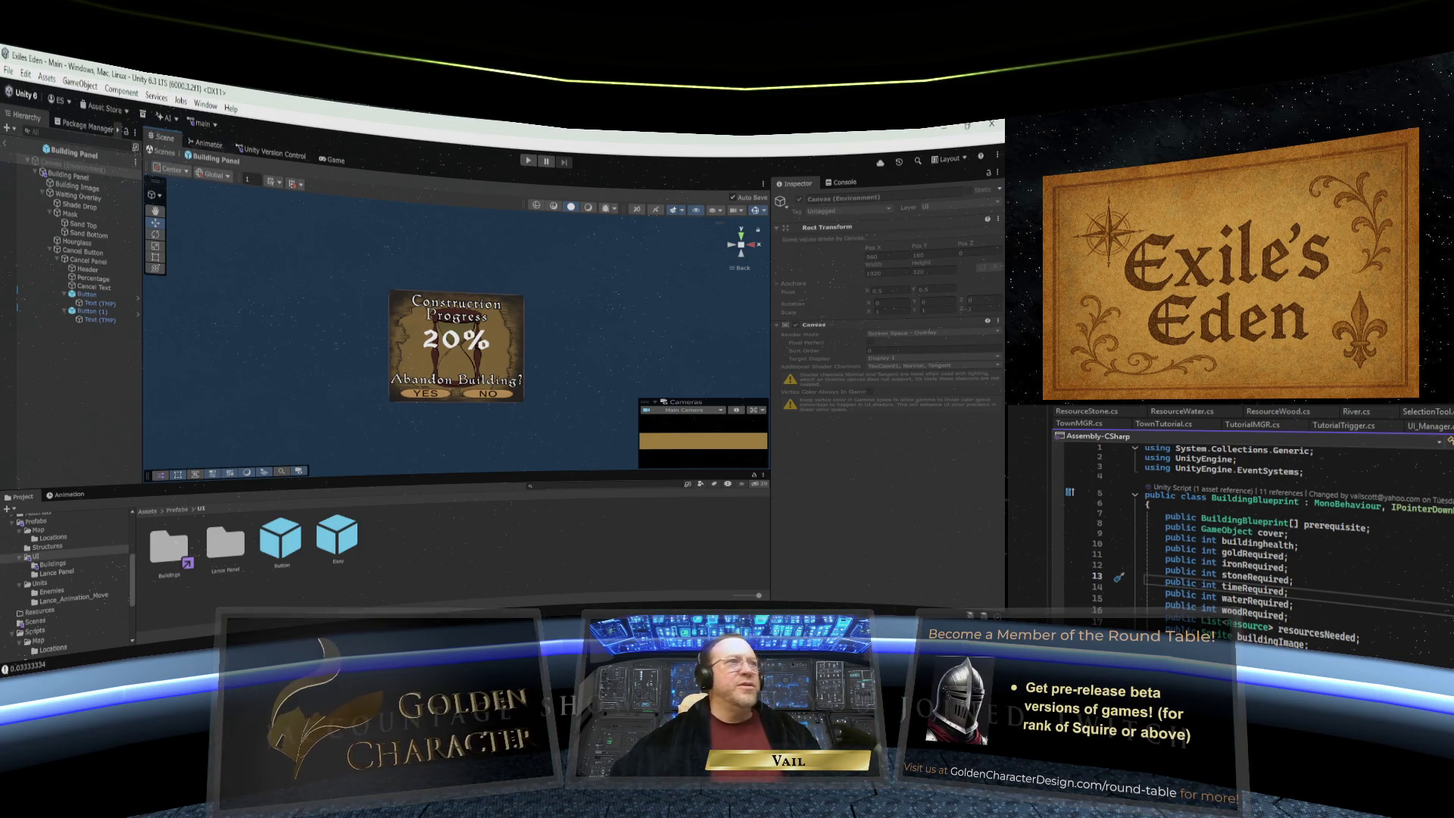
pyautogui.scroll(5, 703, 315)
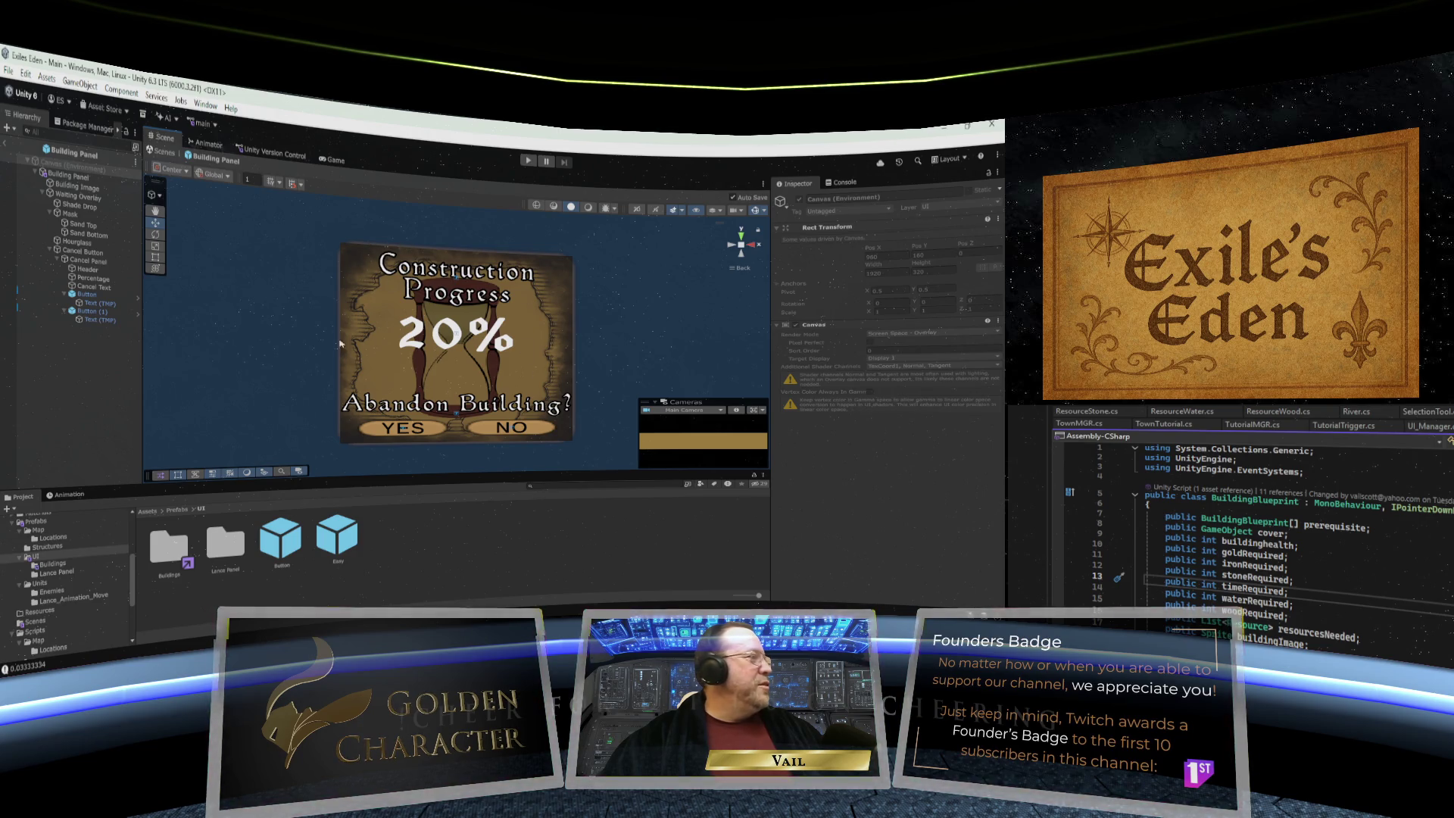
# - Check the Cancel Button setup, then leave Cancel Panel inactive so only the hourglass shows
pyautogui.click(56, 260)
pyautogui.click(80, 262)
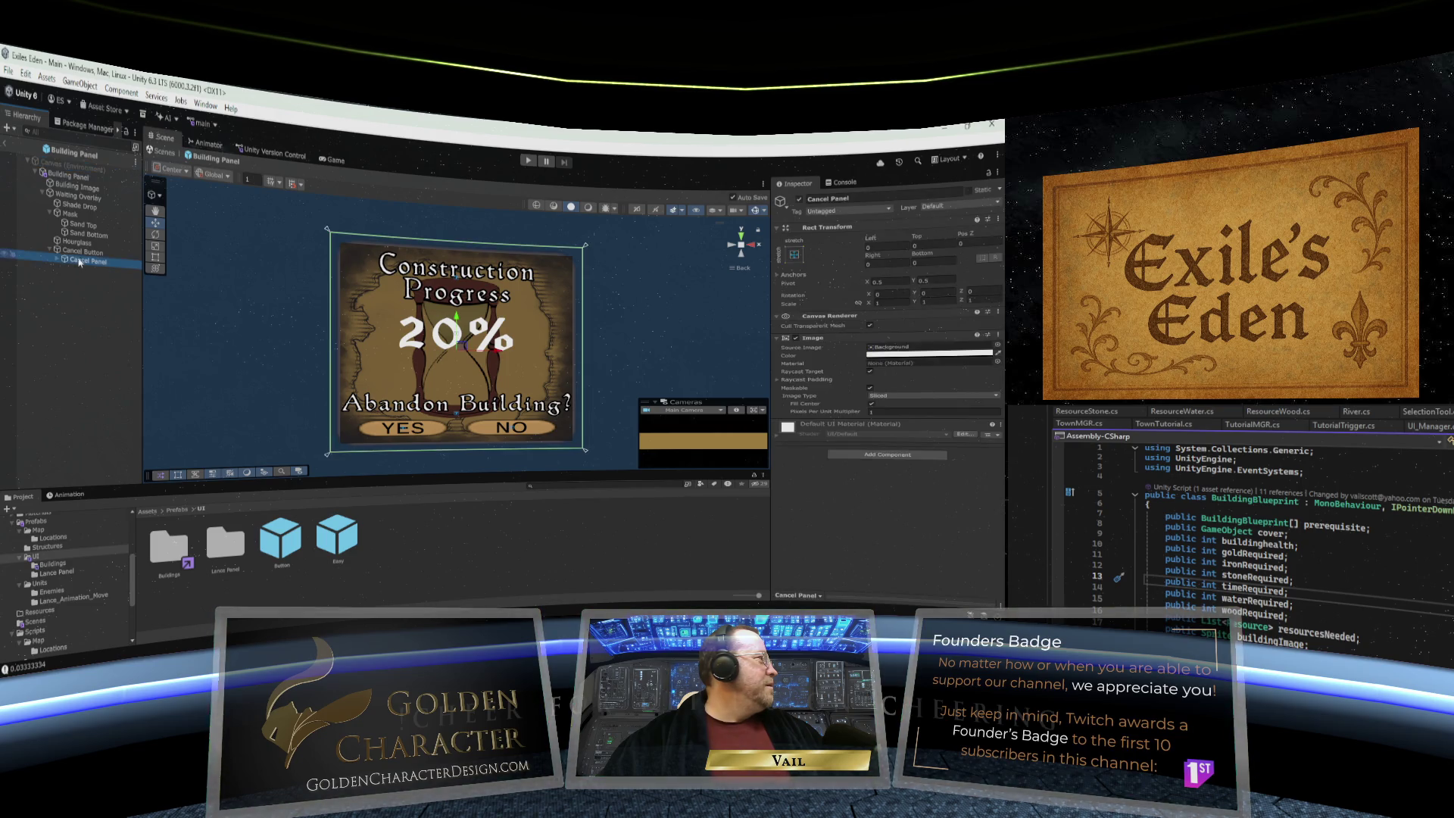
pyautogui.click(50, 251)
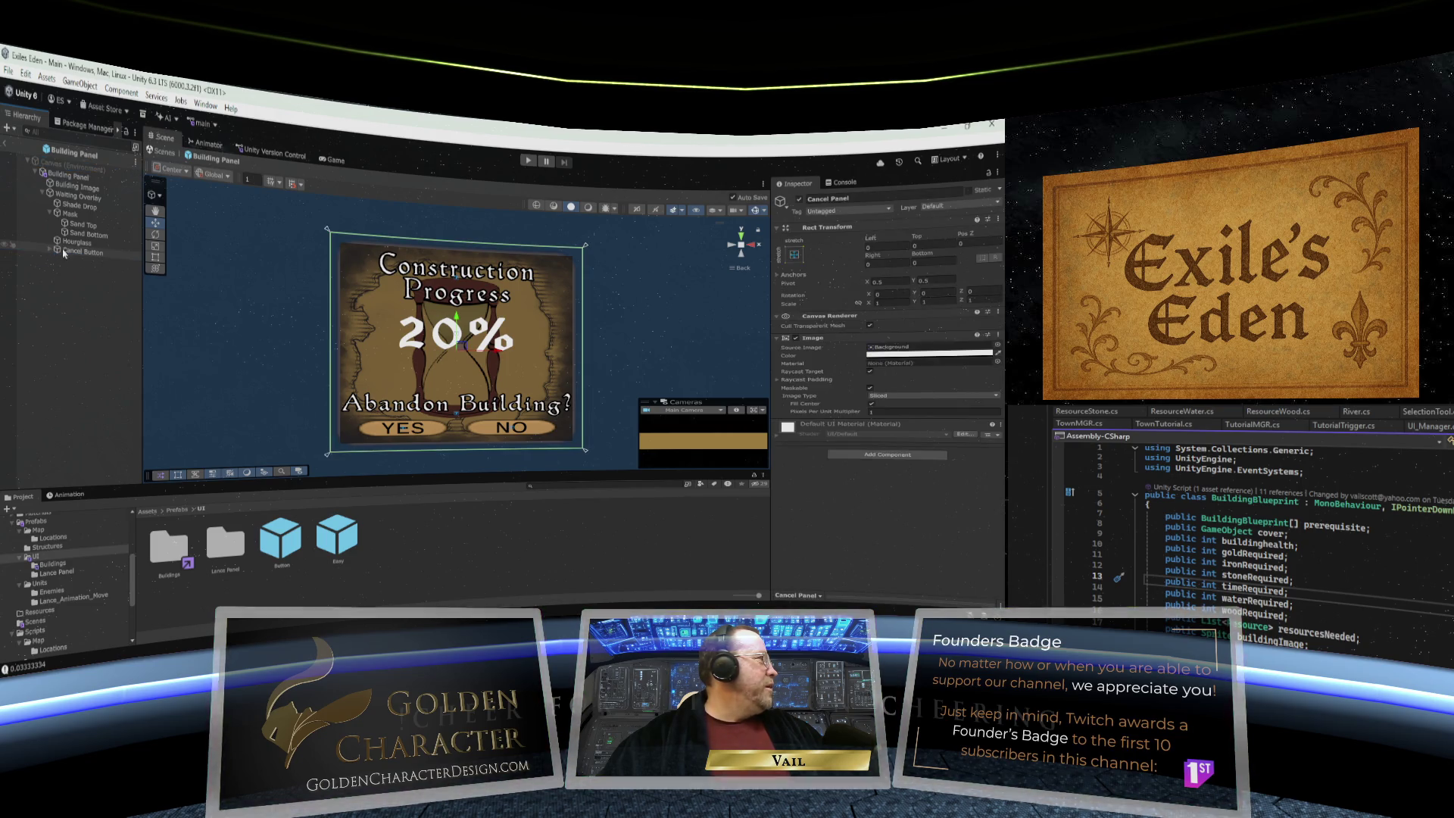
pyautogui.click(88, 253)
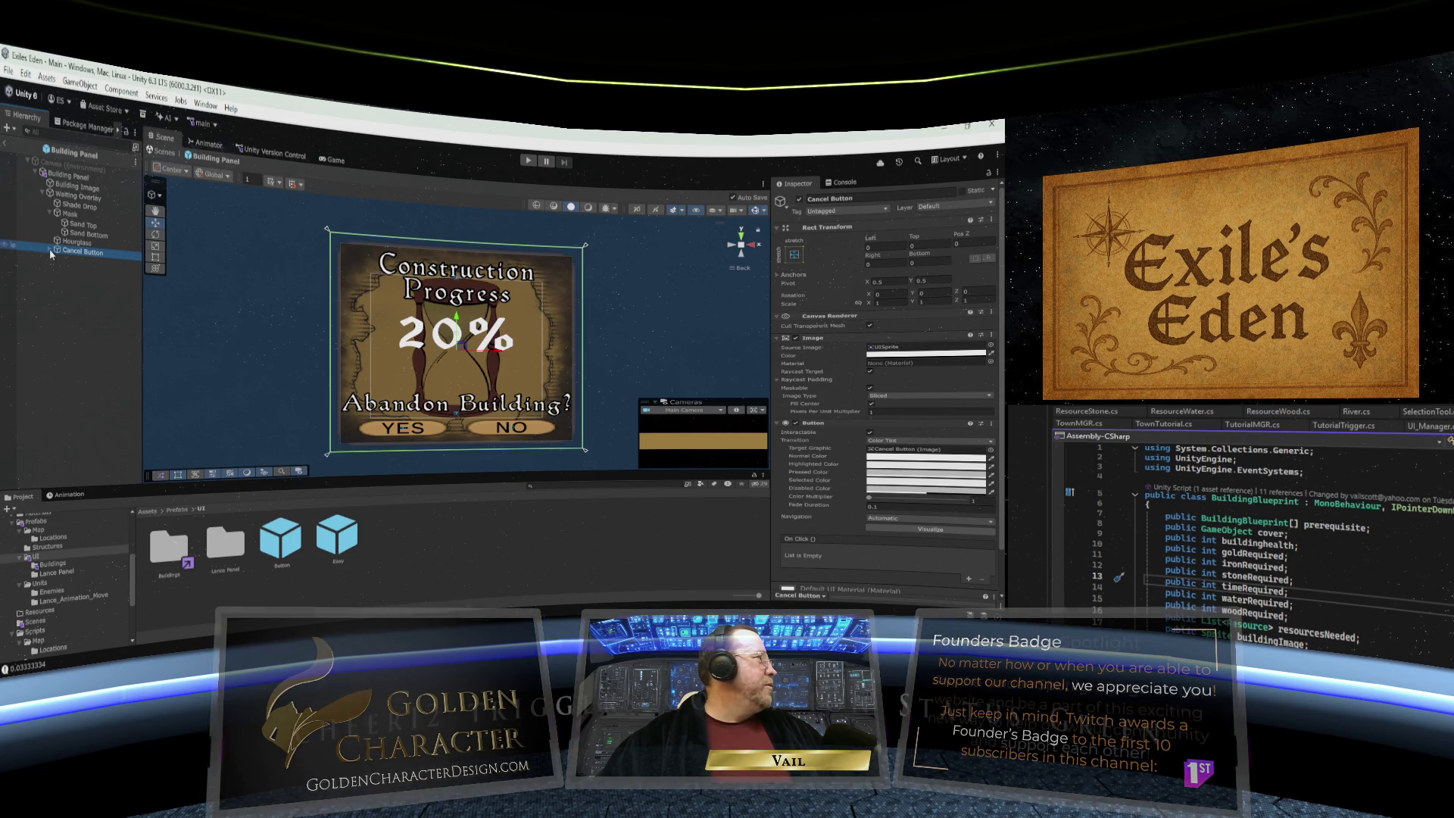
pyautogui.click(50, 250)
pyautogui.click(82, 262)
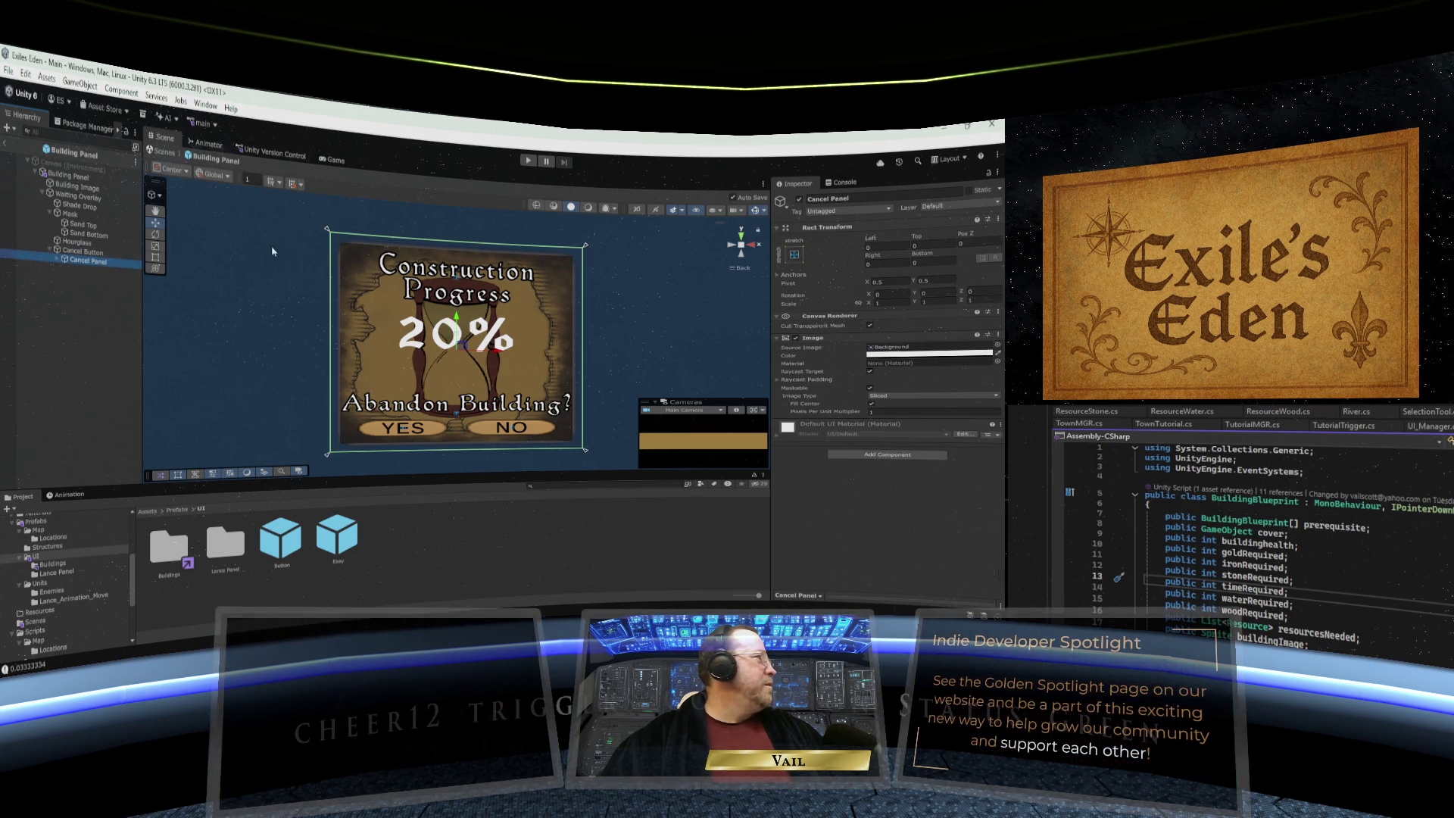
pyautogui.click(799, 199)
pyautogui.click(800, 200)
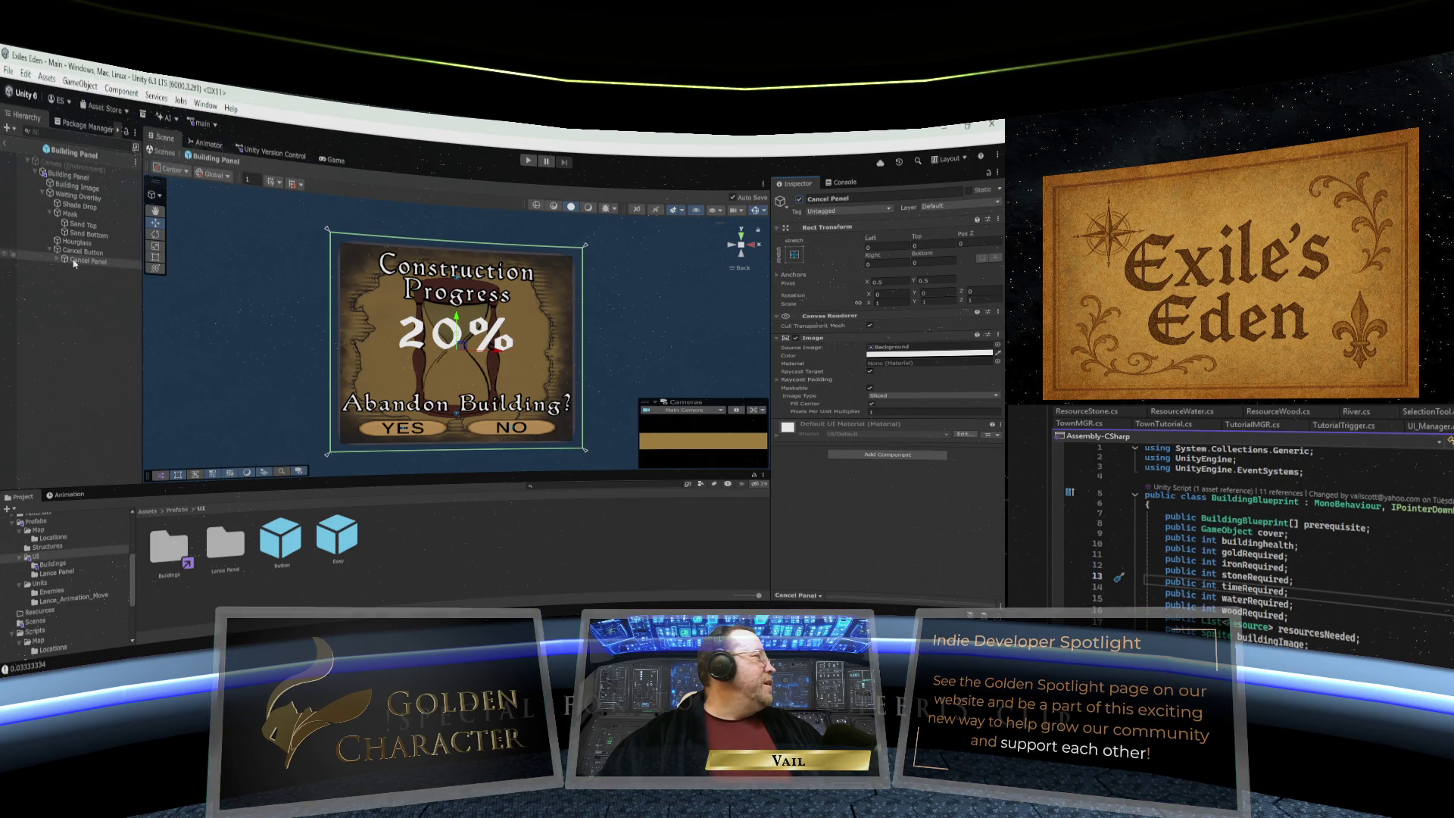
pyautogui.click(798, 198)
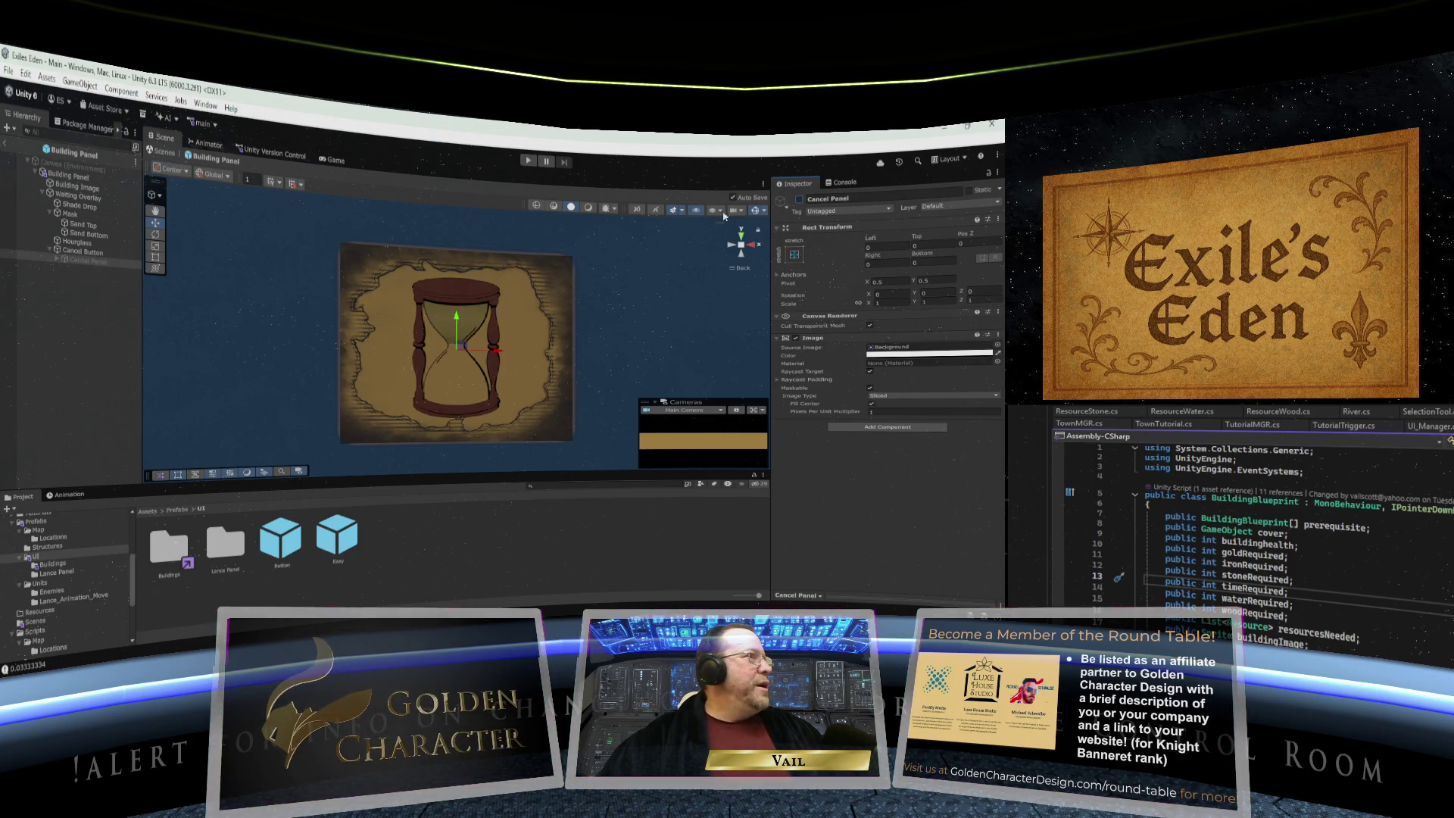
# - Hide Cancel Panel and toggle the Waiting Overlay hourglass off and on to check it
pyautogui.click(800, 200)
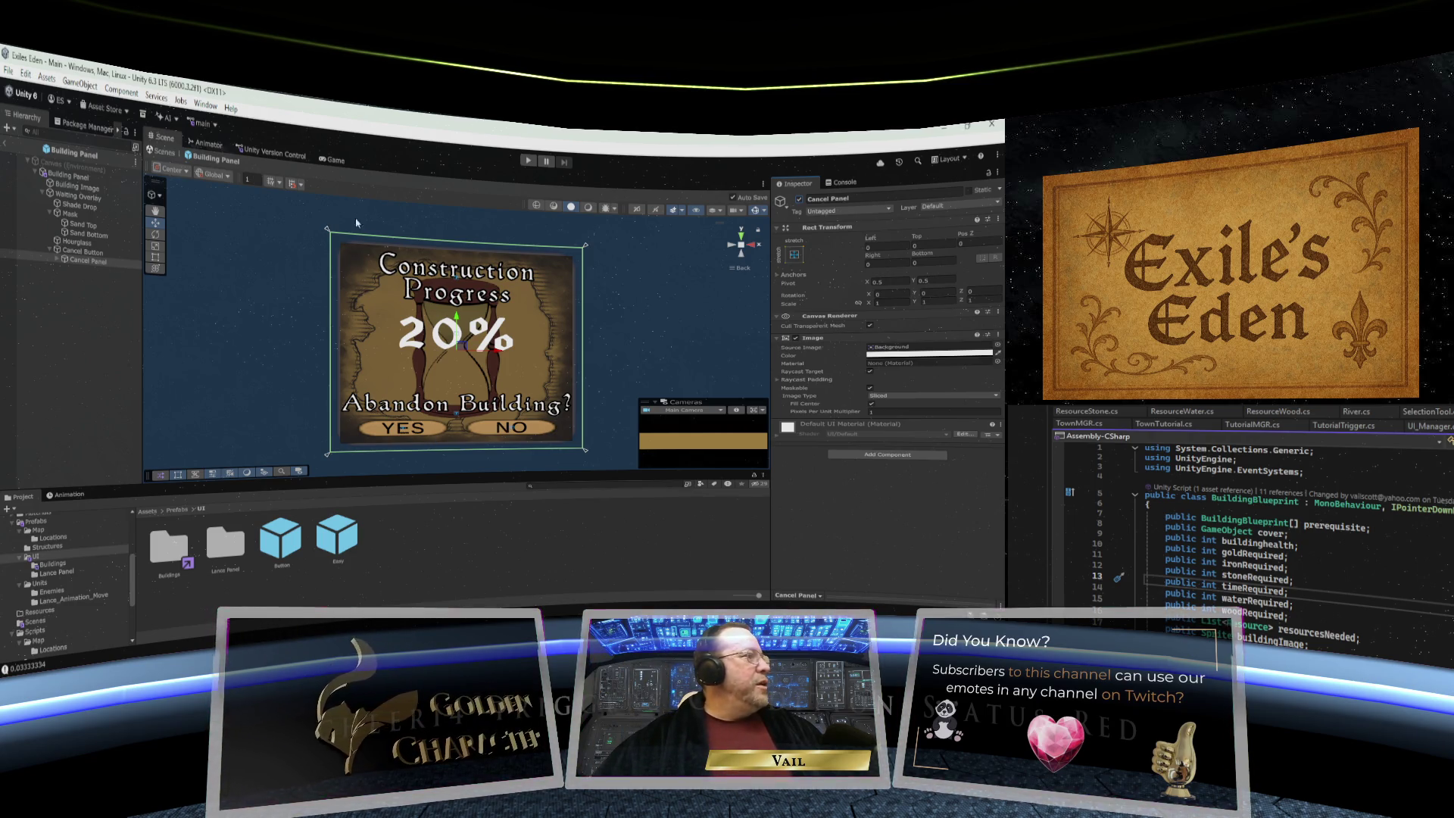
pyautogui.click(797, 199)
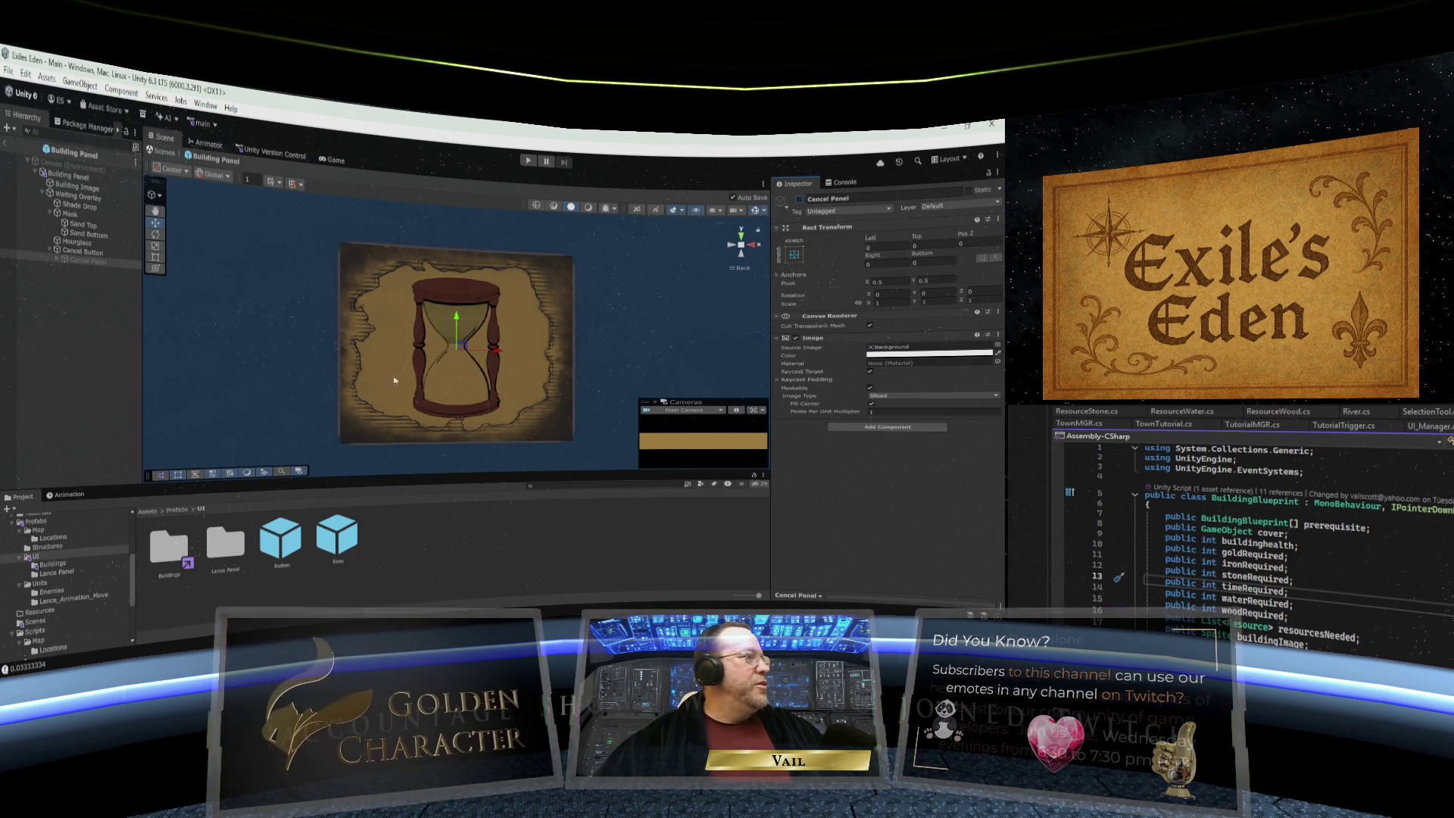
pyautogui.click(73, 197)
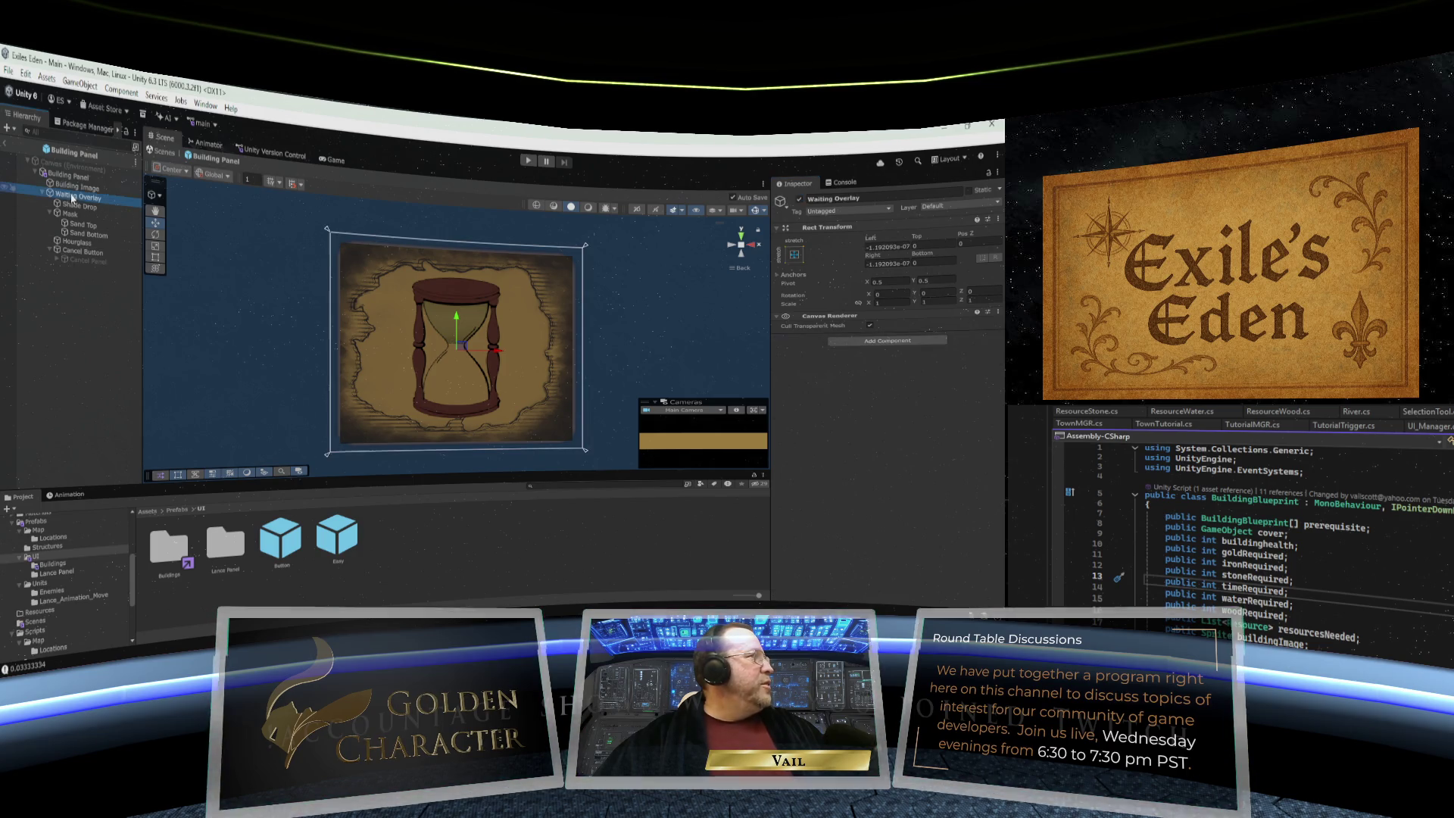
pyautogui.click(799, 199)
pyautogui.click(800, 199)
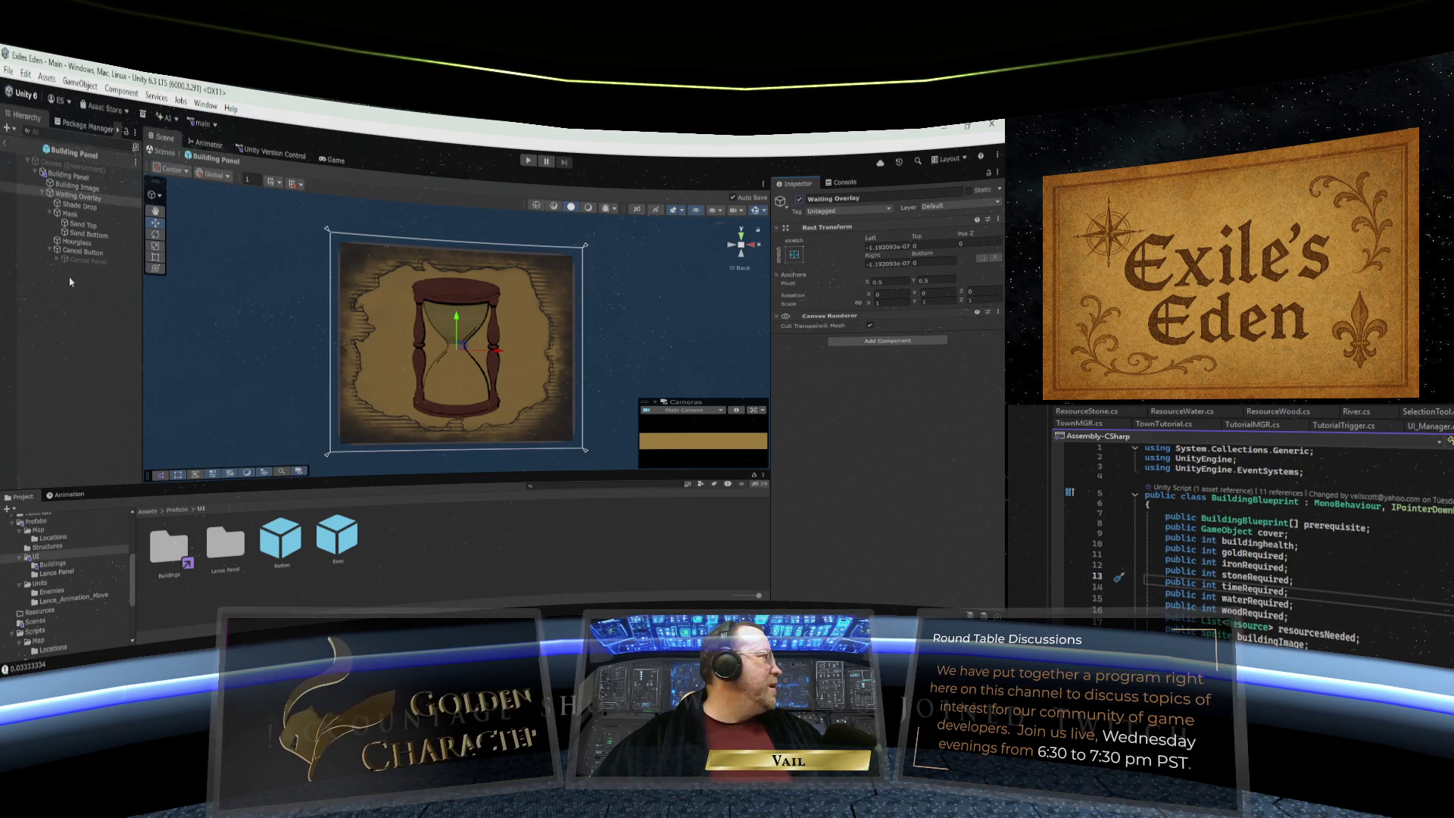
# - Expand Cancel Panel and make it active again
pyautogui.click(56, 260)
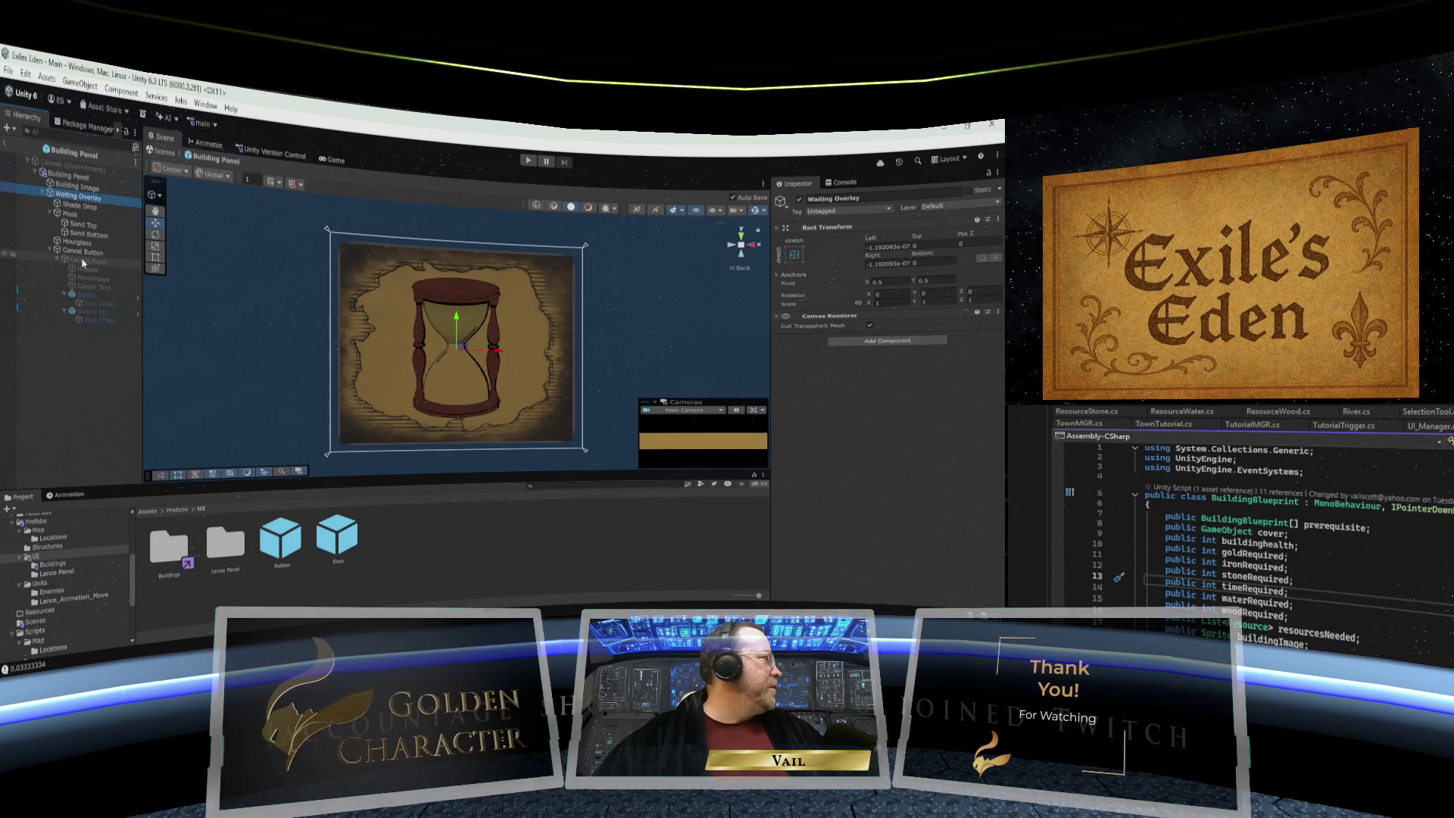
pyautogui.click(81, 260)
pyautogui.click(799, 200)
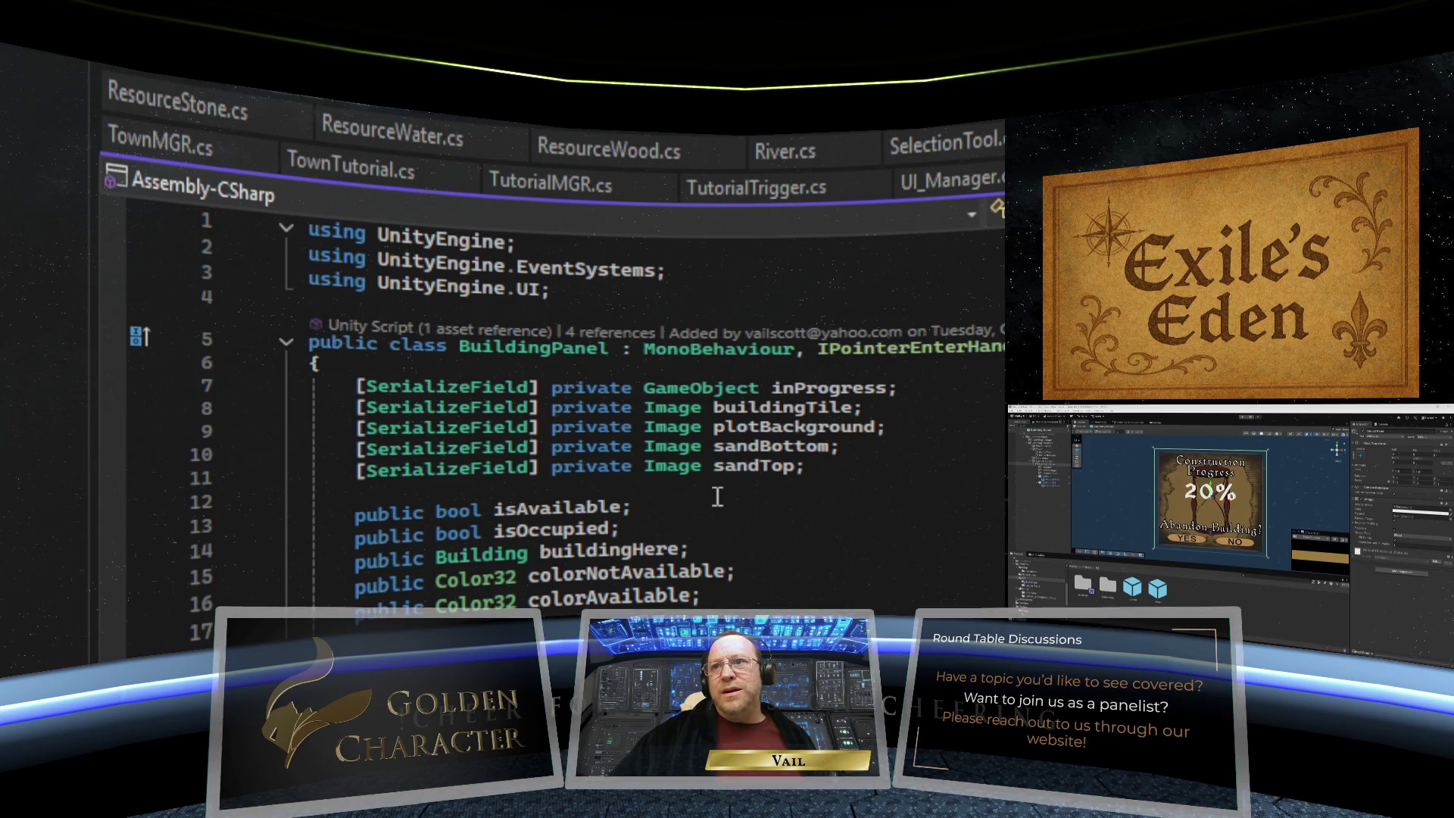
# - Declare [SerializeField] private TextMeshProUGUI progressDisplay on a new line below sandTop in BuildingPanel.cs
pyautogui.click(821, 475)
pyautogui.scroll(-1, 833, 473)
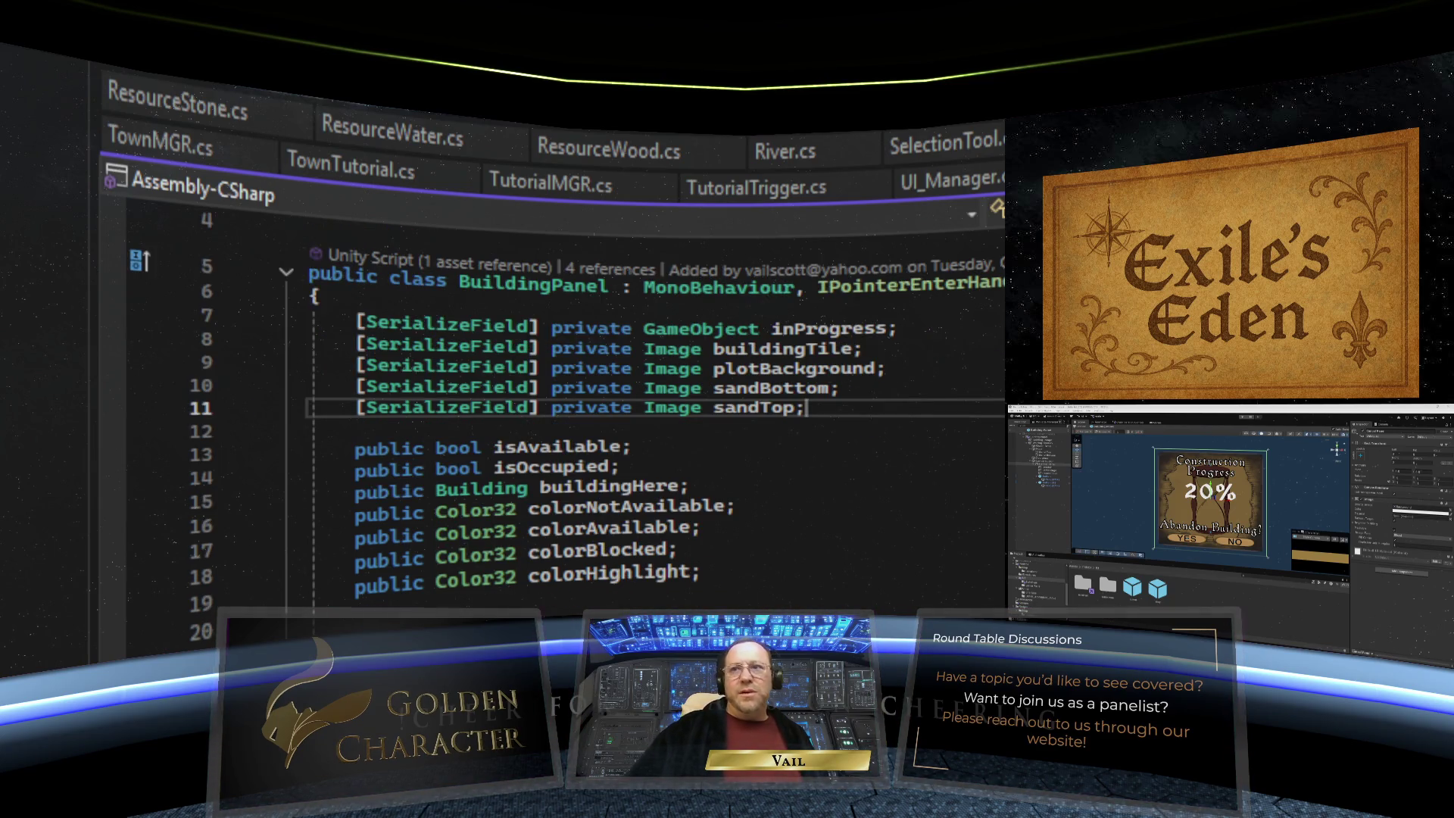
pyautogui.press('Return')
pyautogui.write('[Seria')
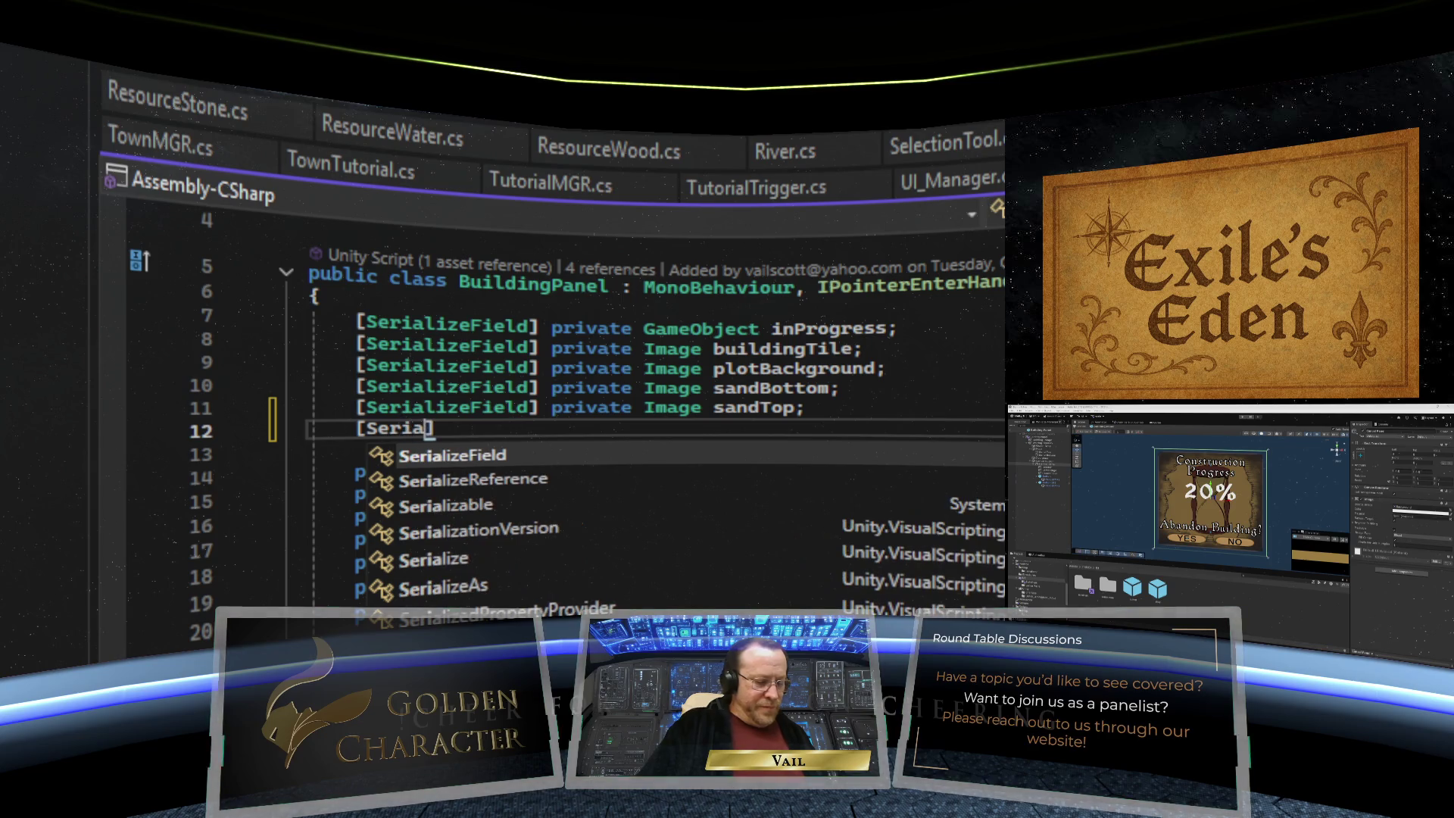
pyautogui.write('lizeFiel')
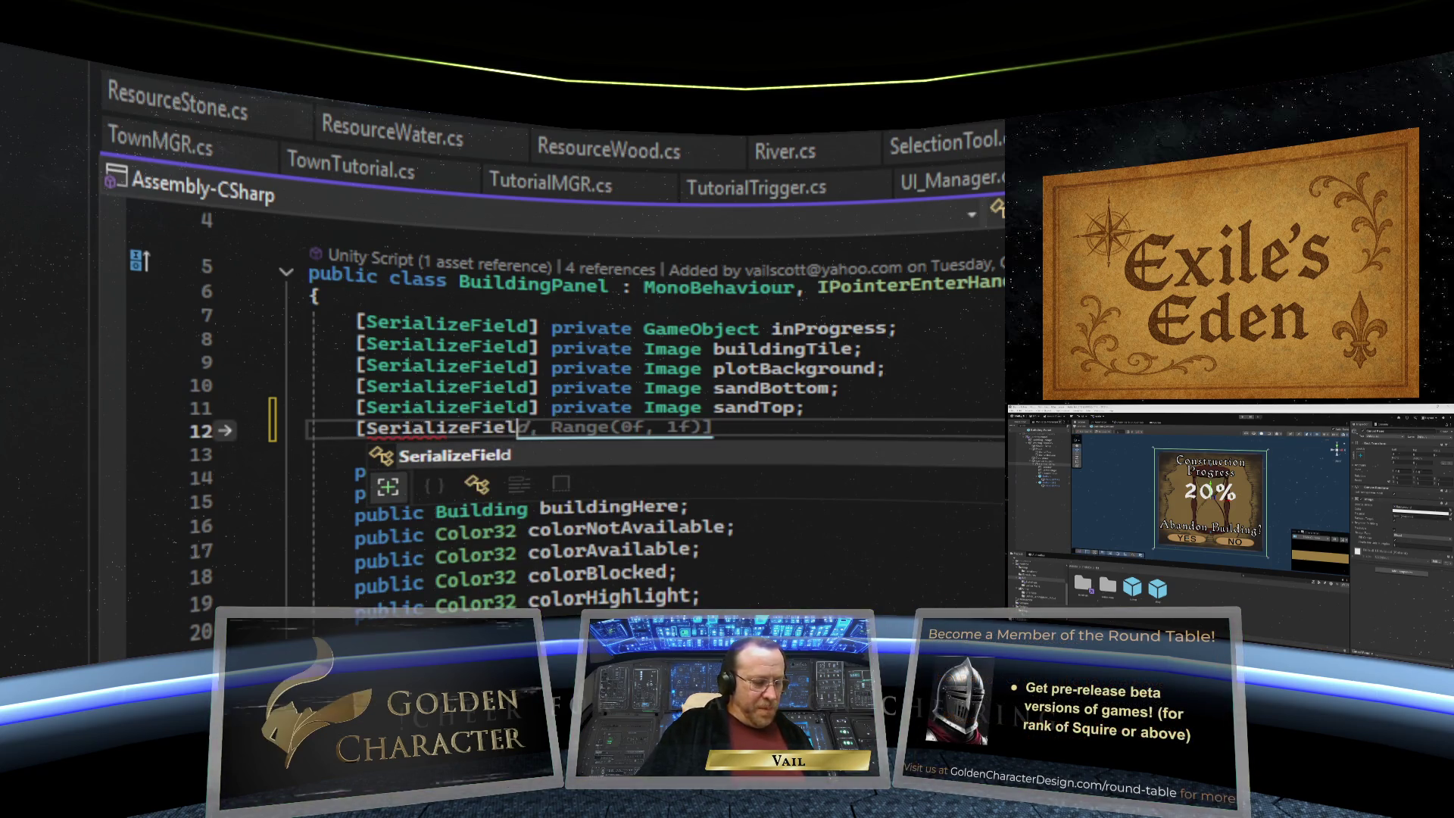
pyautogui.write('d] p')
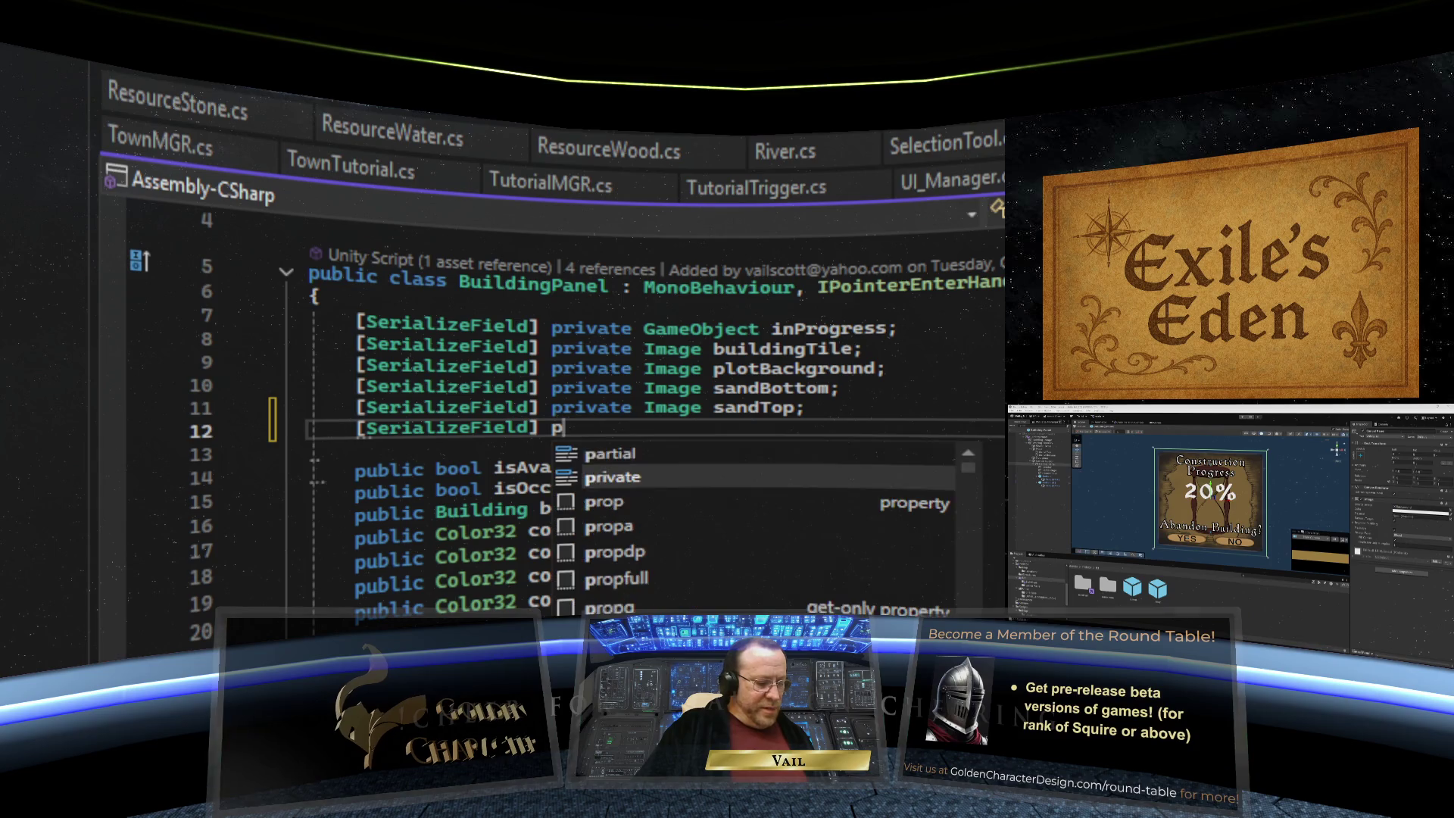
pyautogui.write('rivate T')
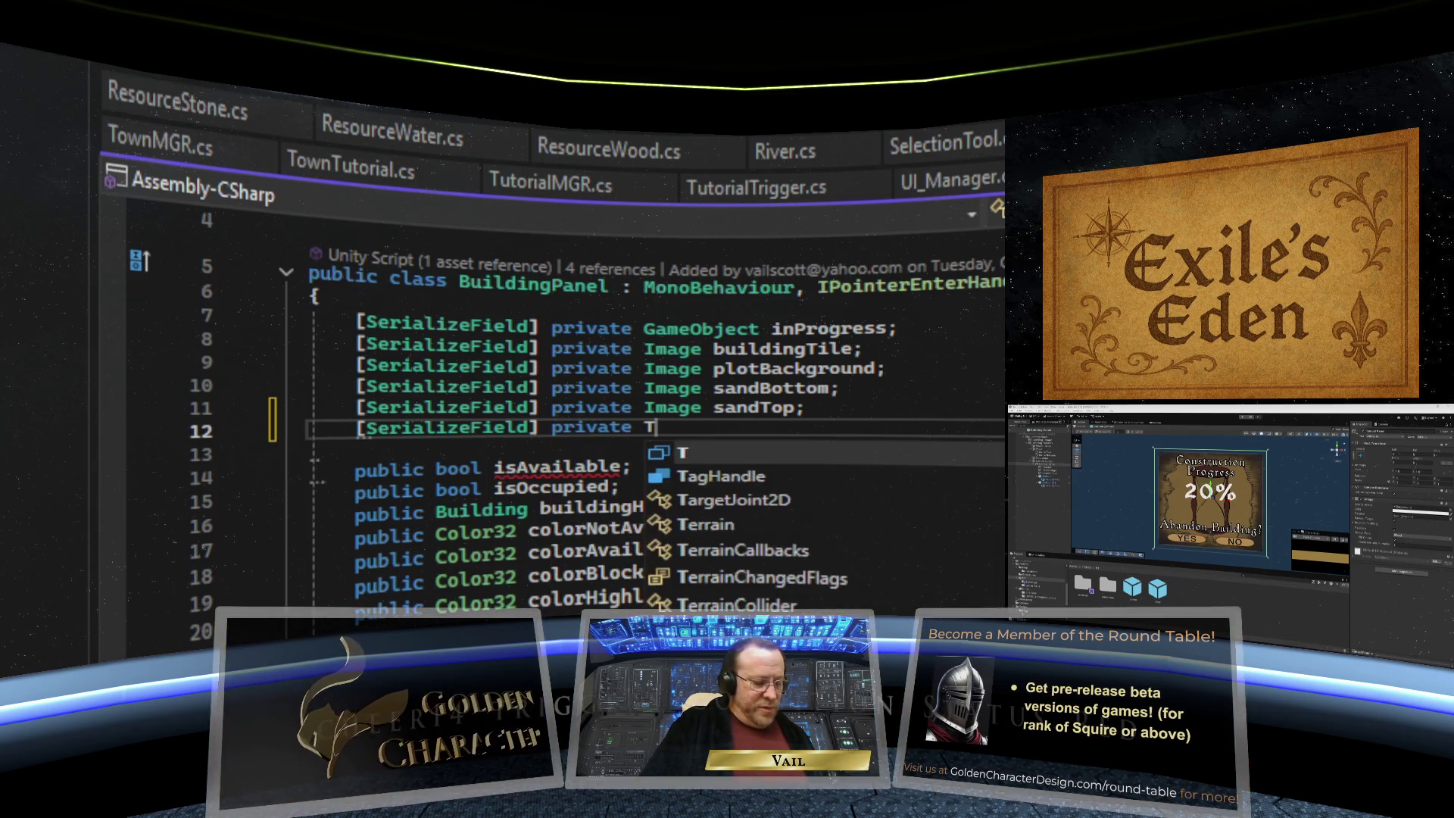
pyautogui.write('extMes')
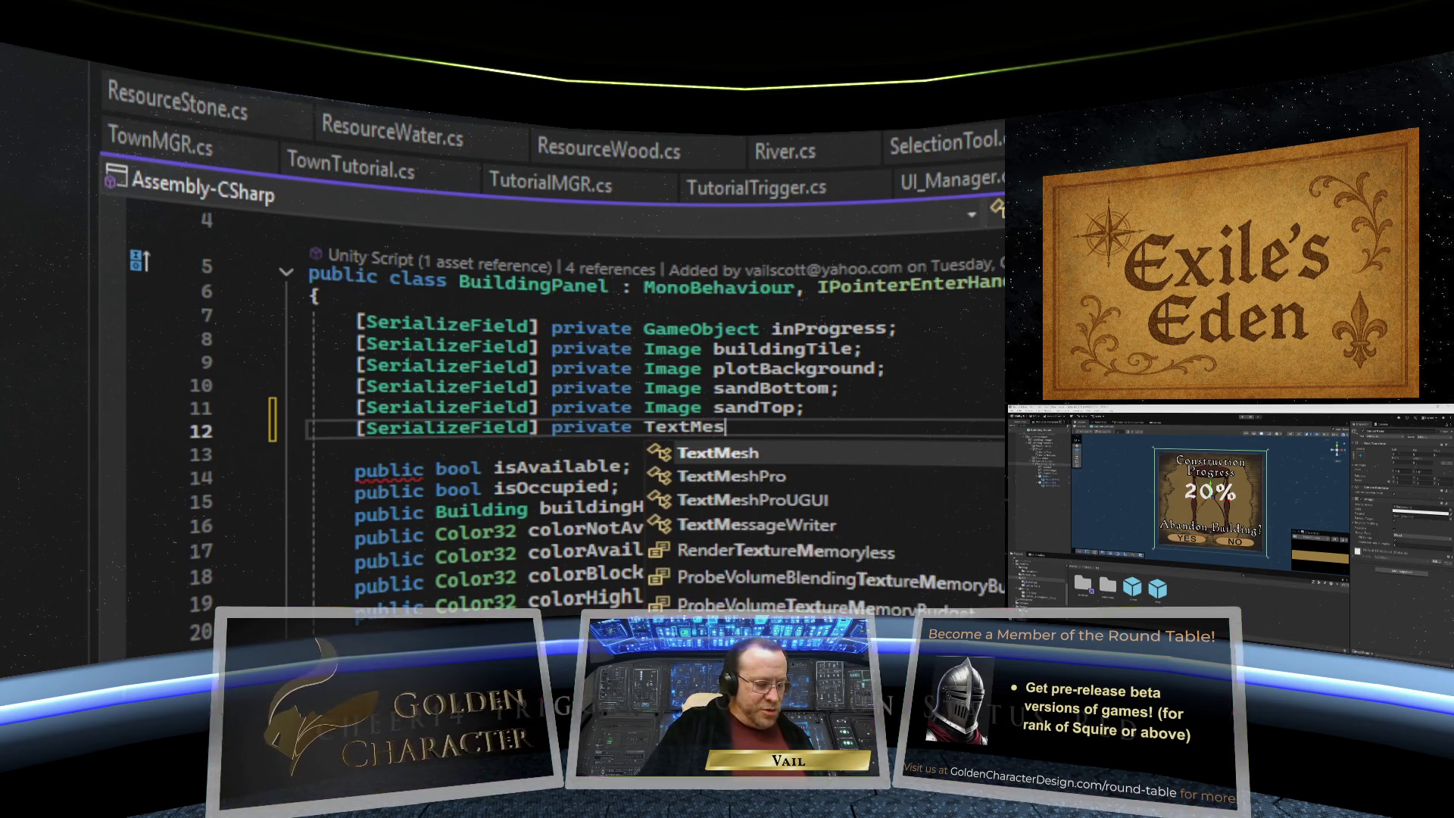
pyautogui.write('hProU')
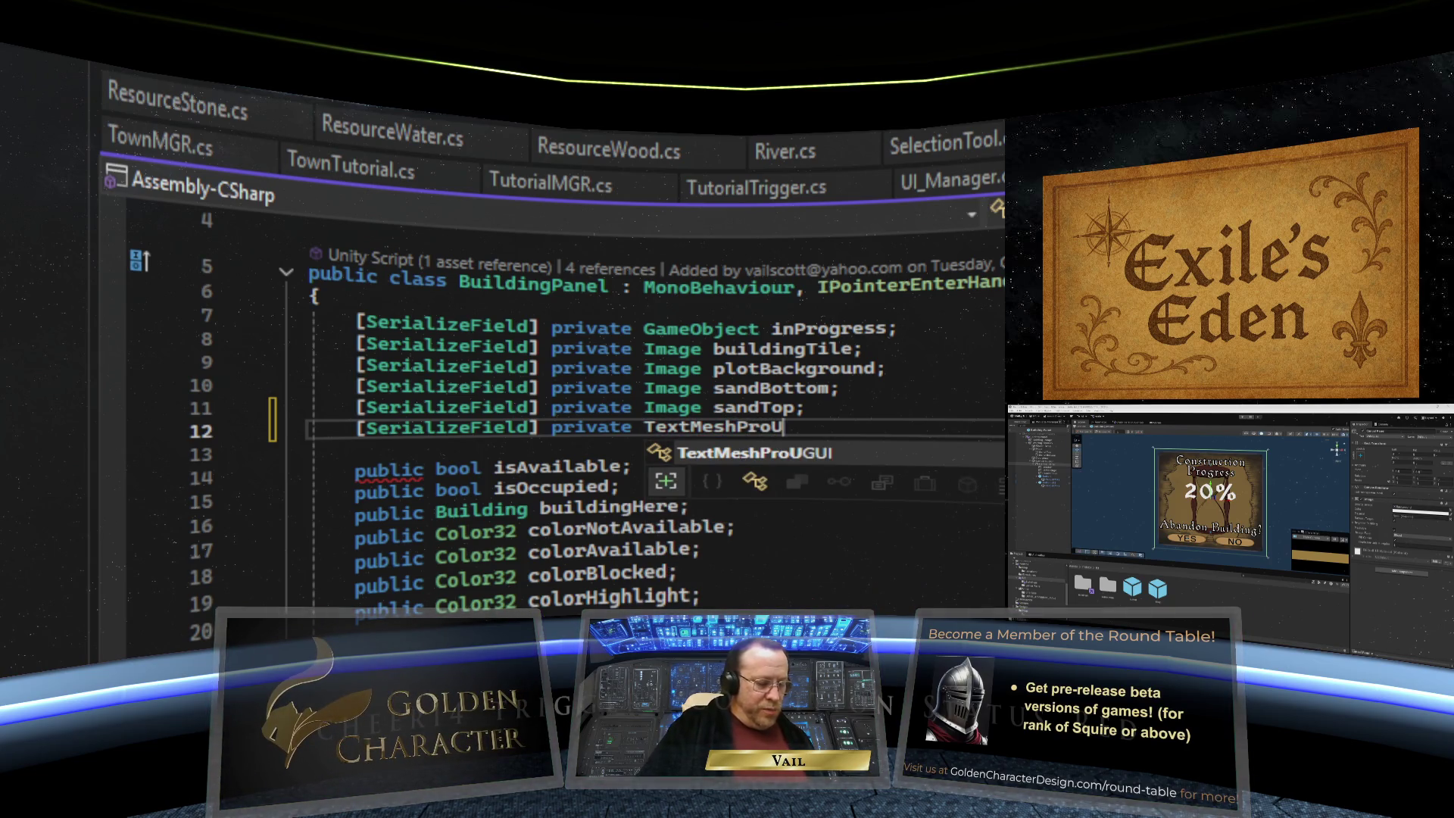
pyautogui.write('GUI')
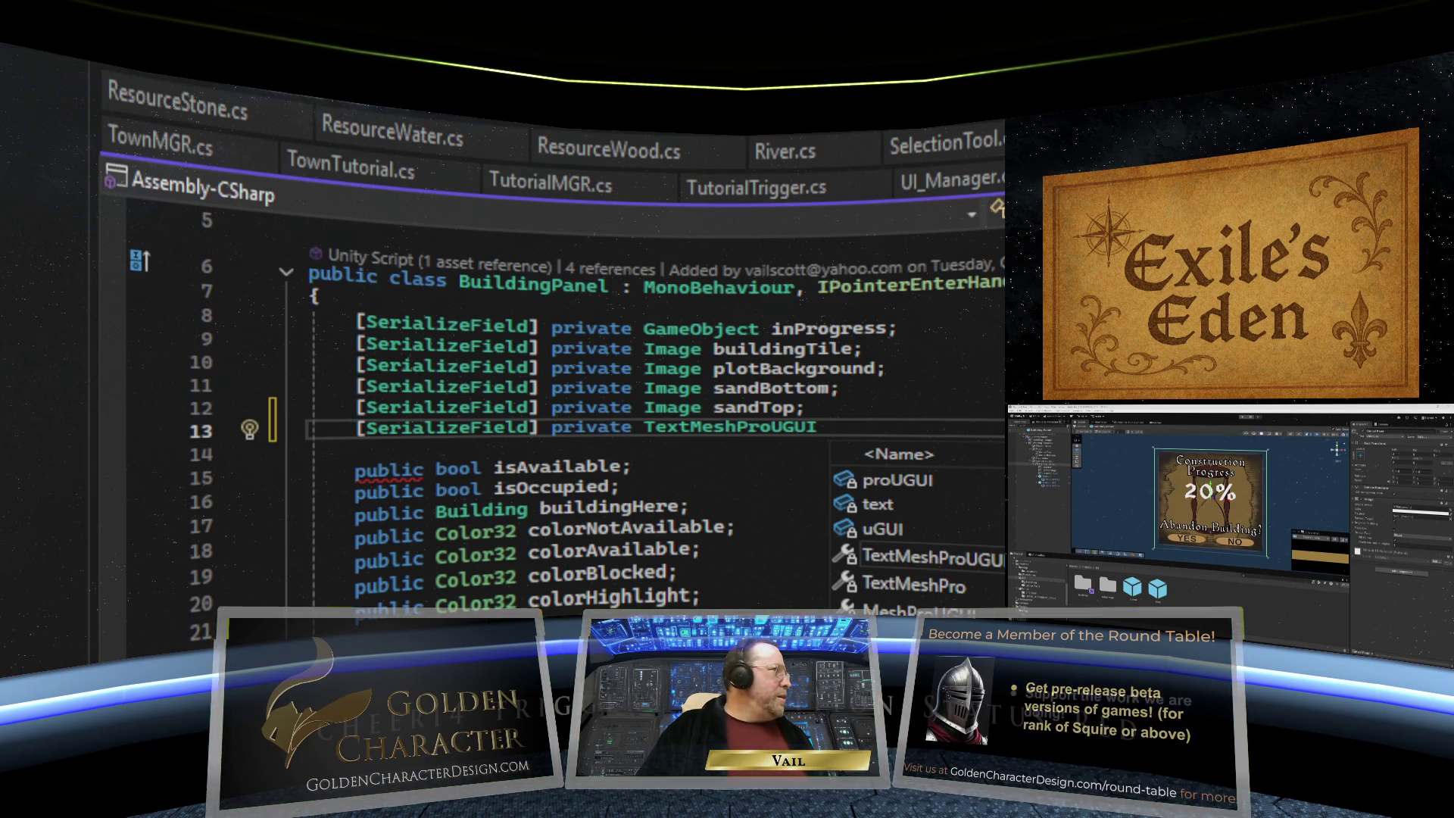
pyautogui.write(' pro')
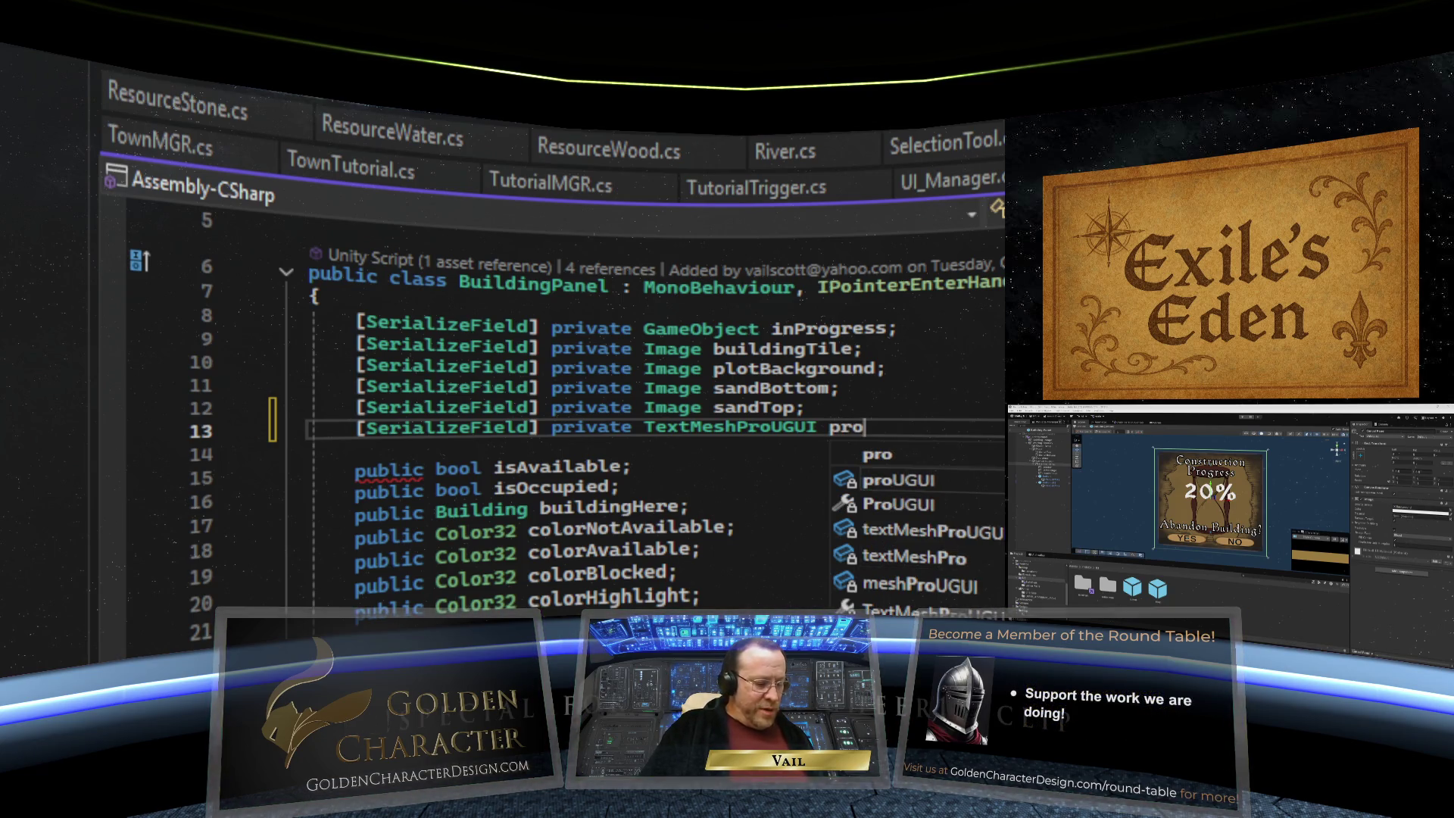
pyautogui.write('gress')
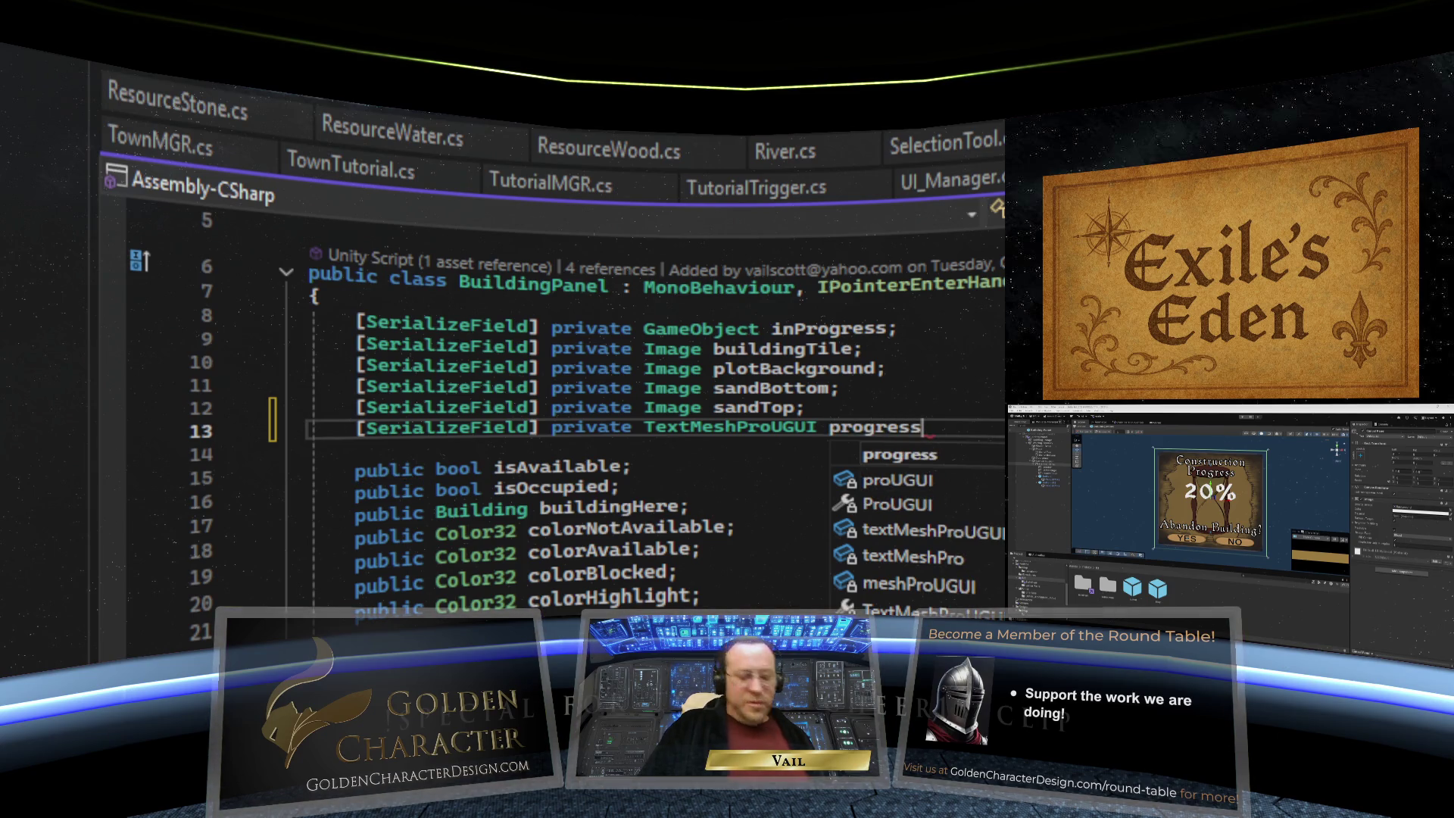
pyautogui.write('Display')
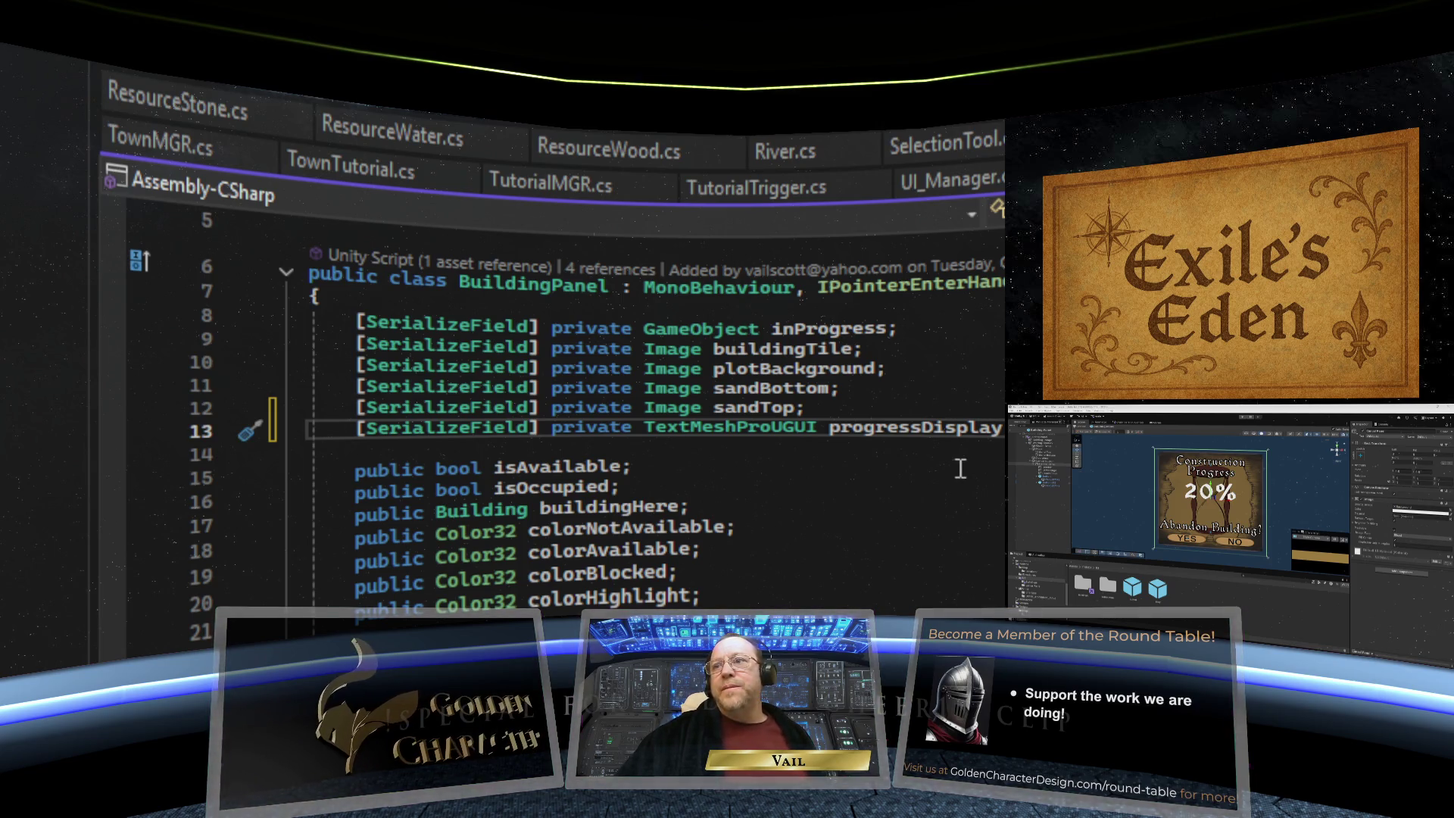
pyautogui.click(960, 468)
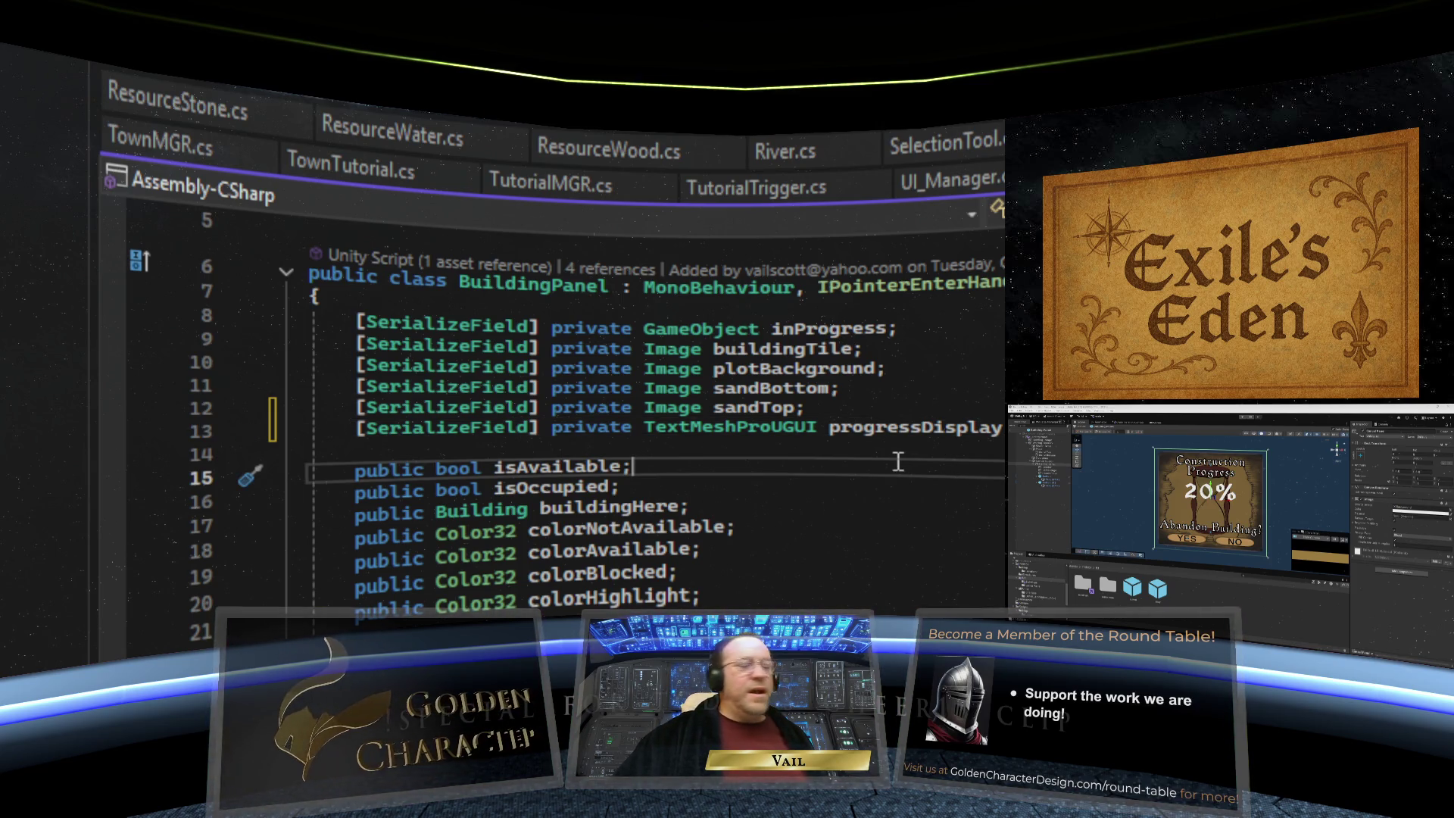
pyautogui.scroll(-4, 867, 462)
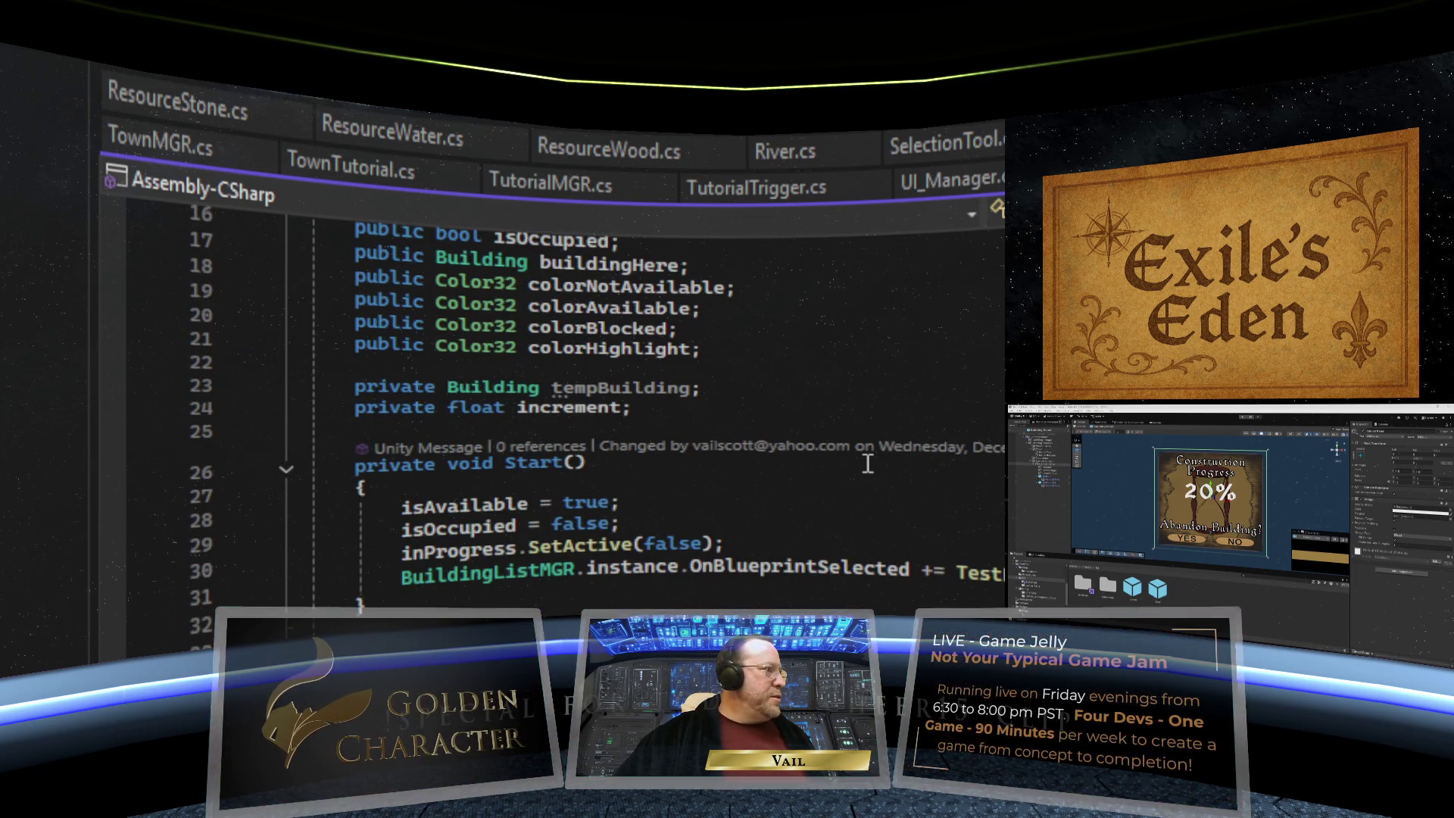
pyautogui.scroll(-20, 867, 463)
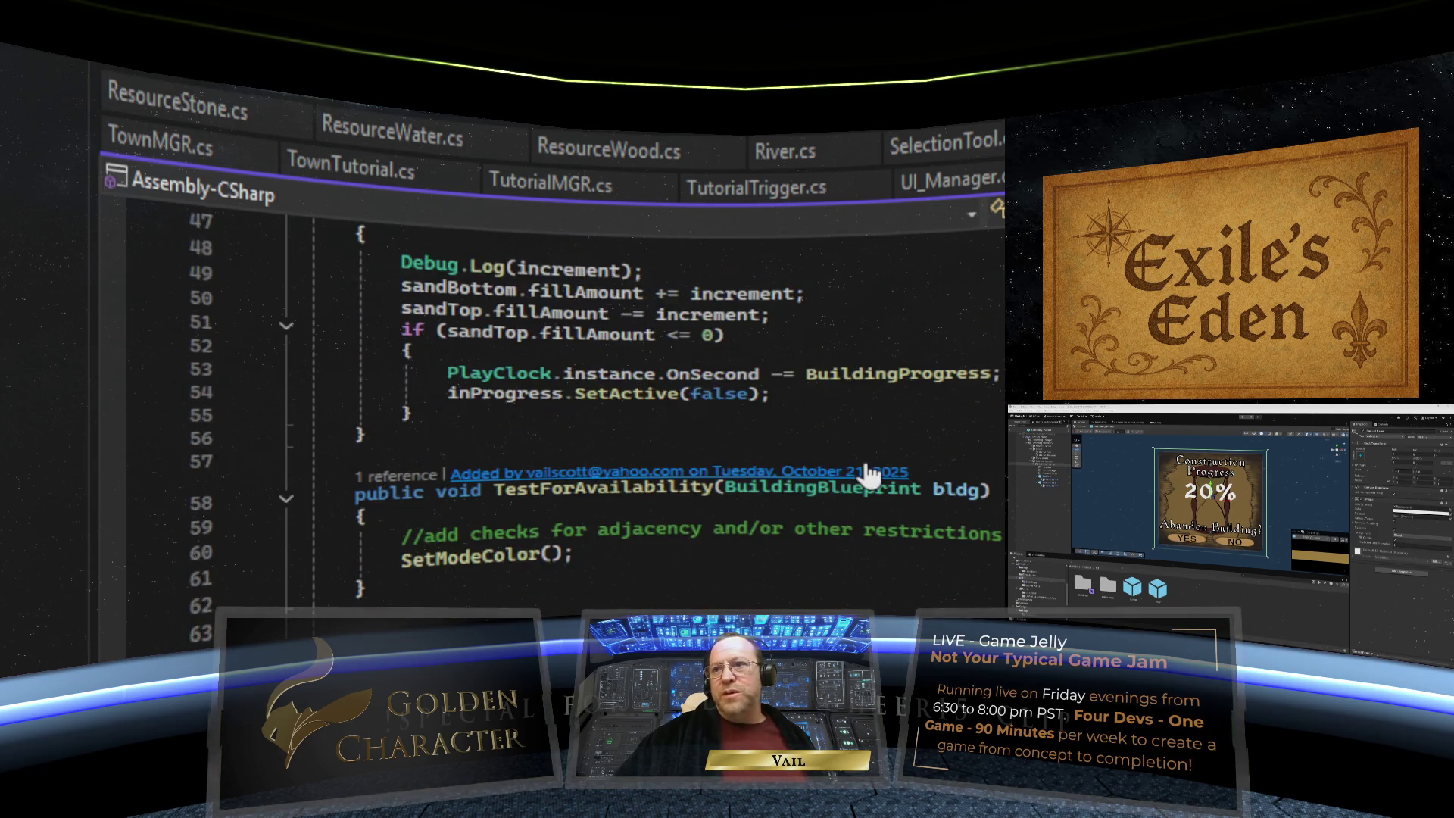
pyautogui.scroll(-6, 867, 464)
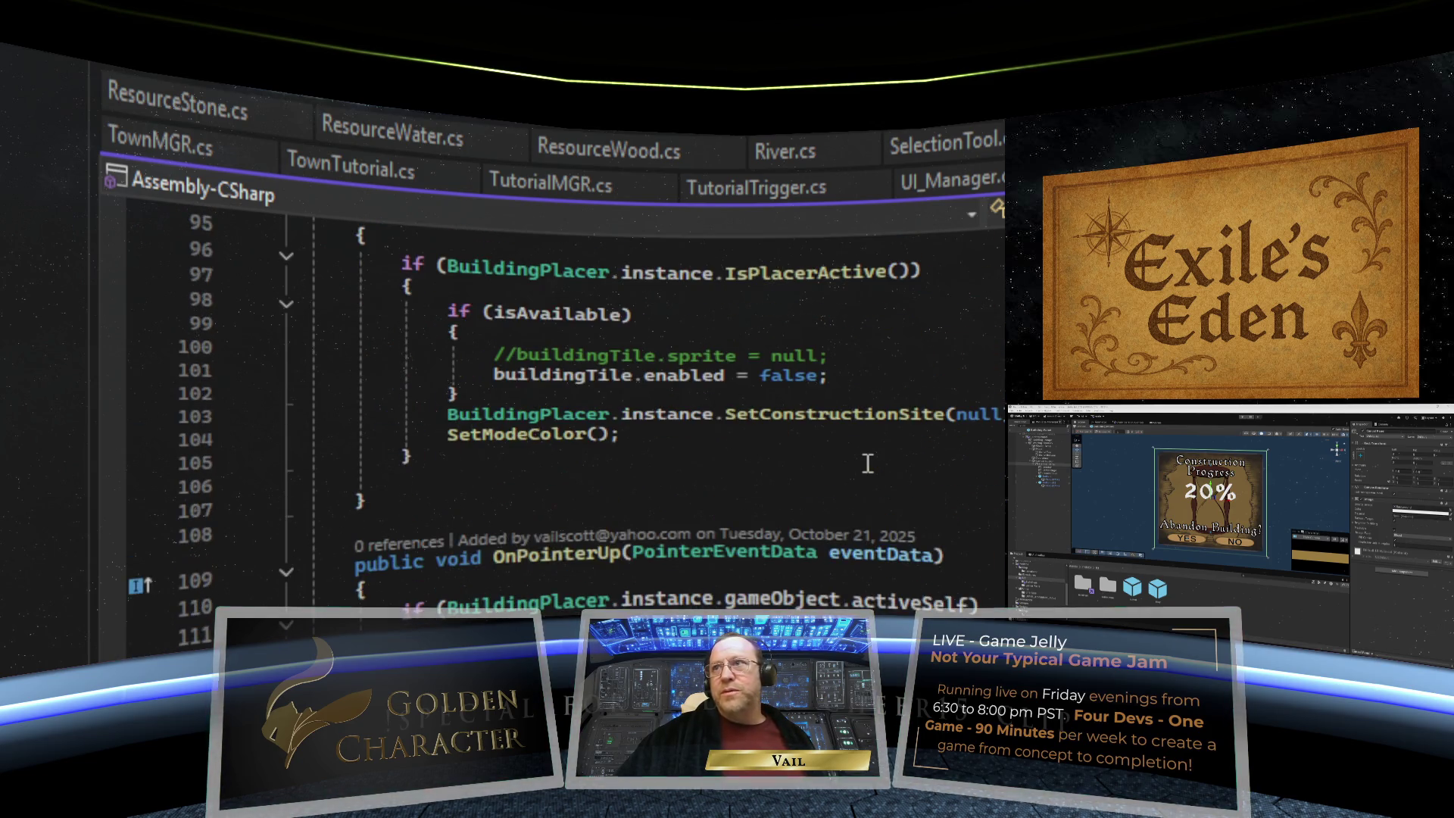
# - Add an empty public void AbondonConstruction() method after OnPointerUp
pyautogui.scroll(-2, 867, 464)
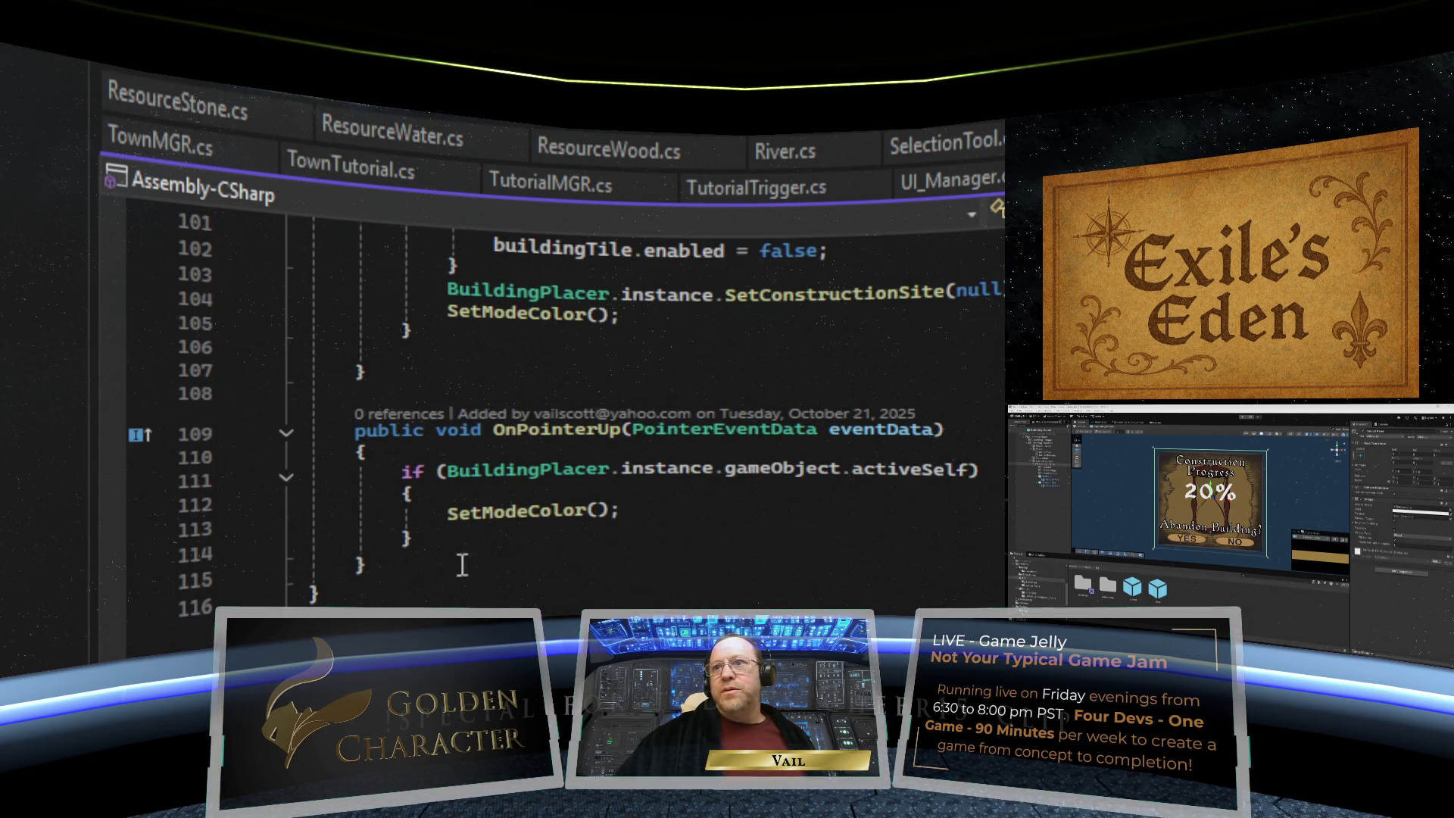
pyautogui.click(405, 574)
pyautogui.scroll(-1, 405, 573)
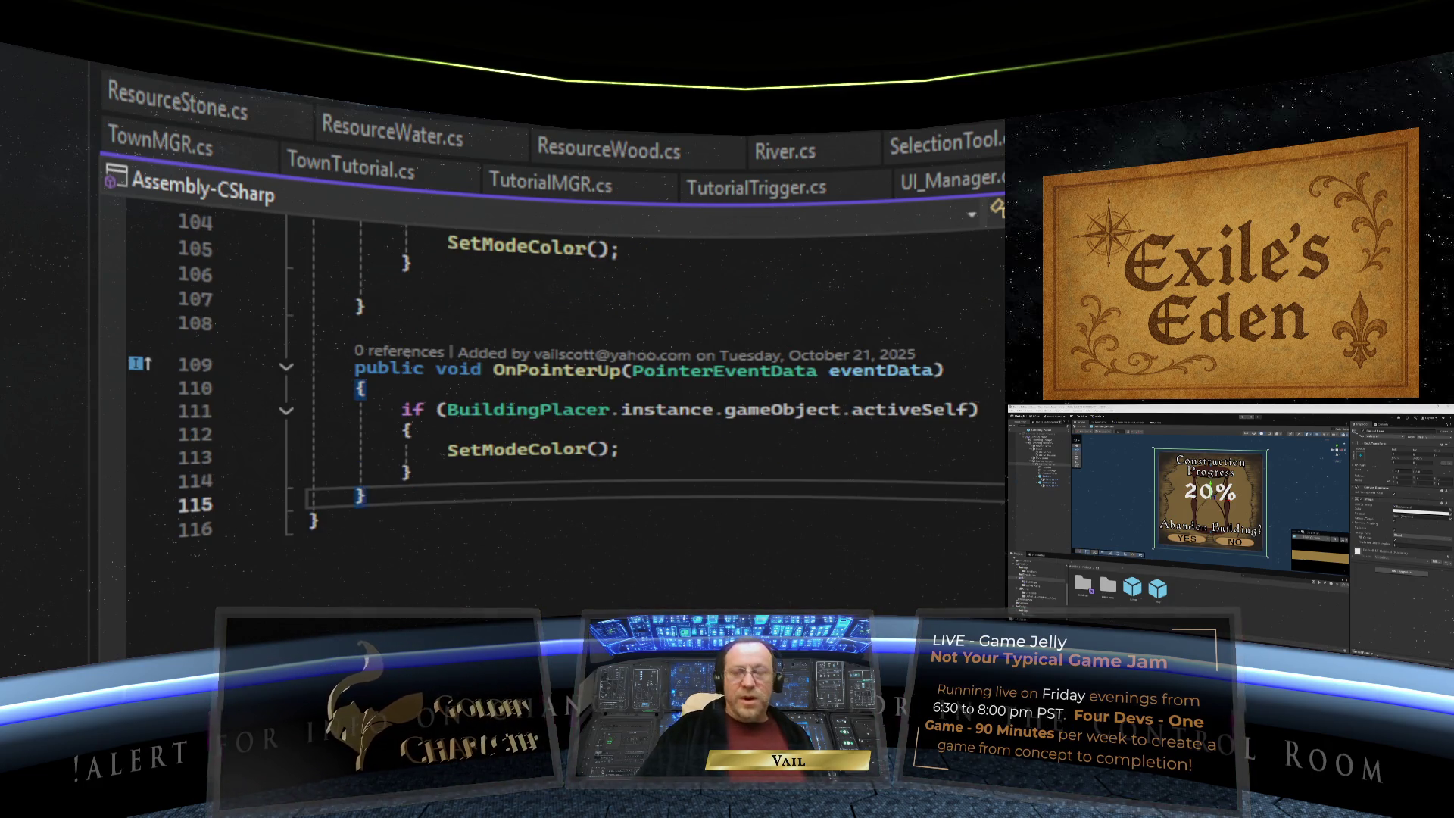
pyautogui.press('Return')
pyautogui.press('Return')
pyautogui.write('publi')
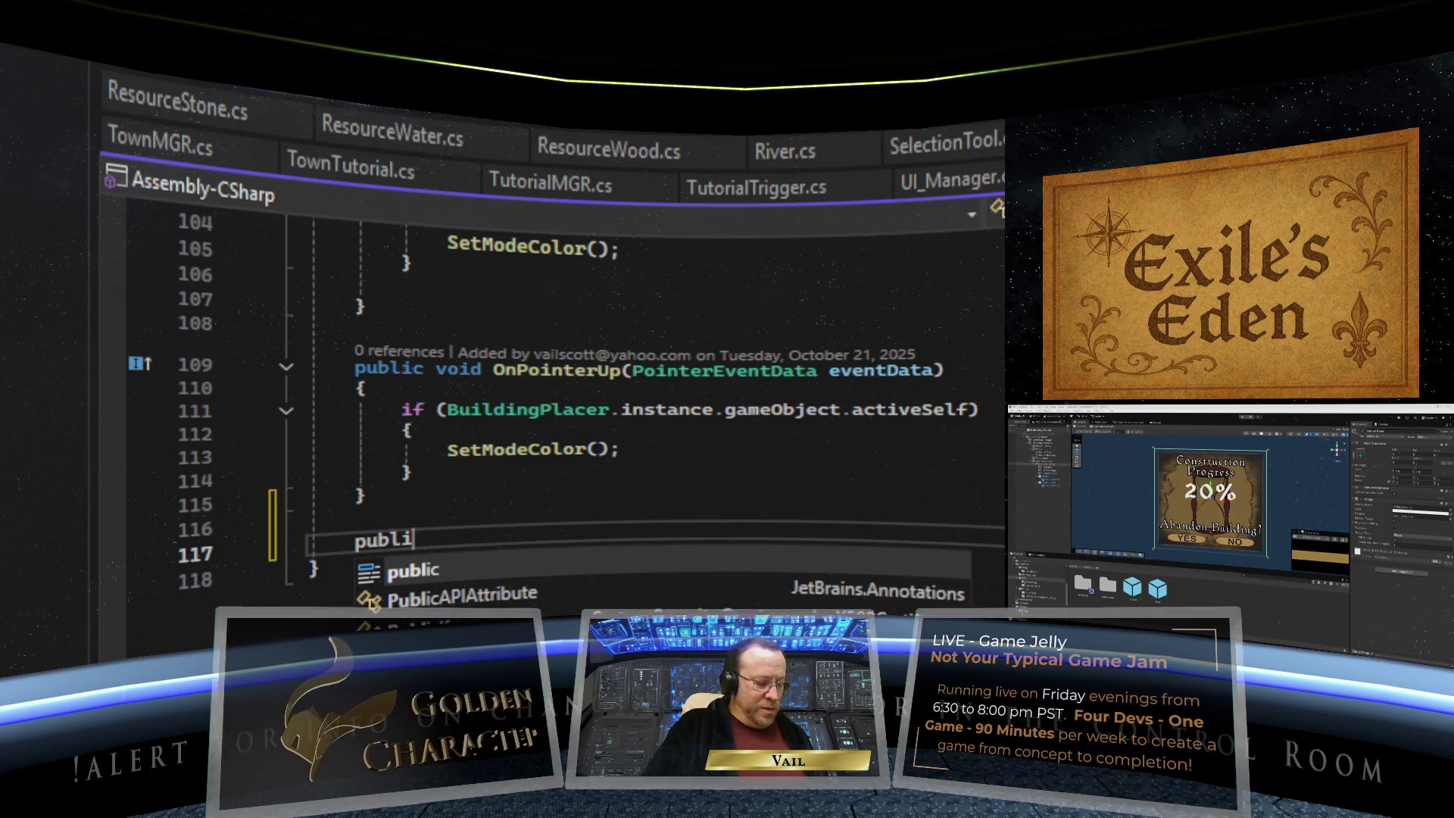
pyautogui.write('c void ')
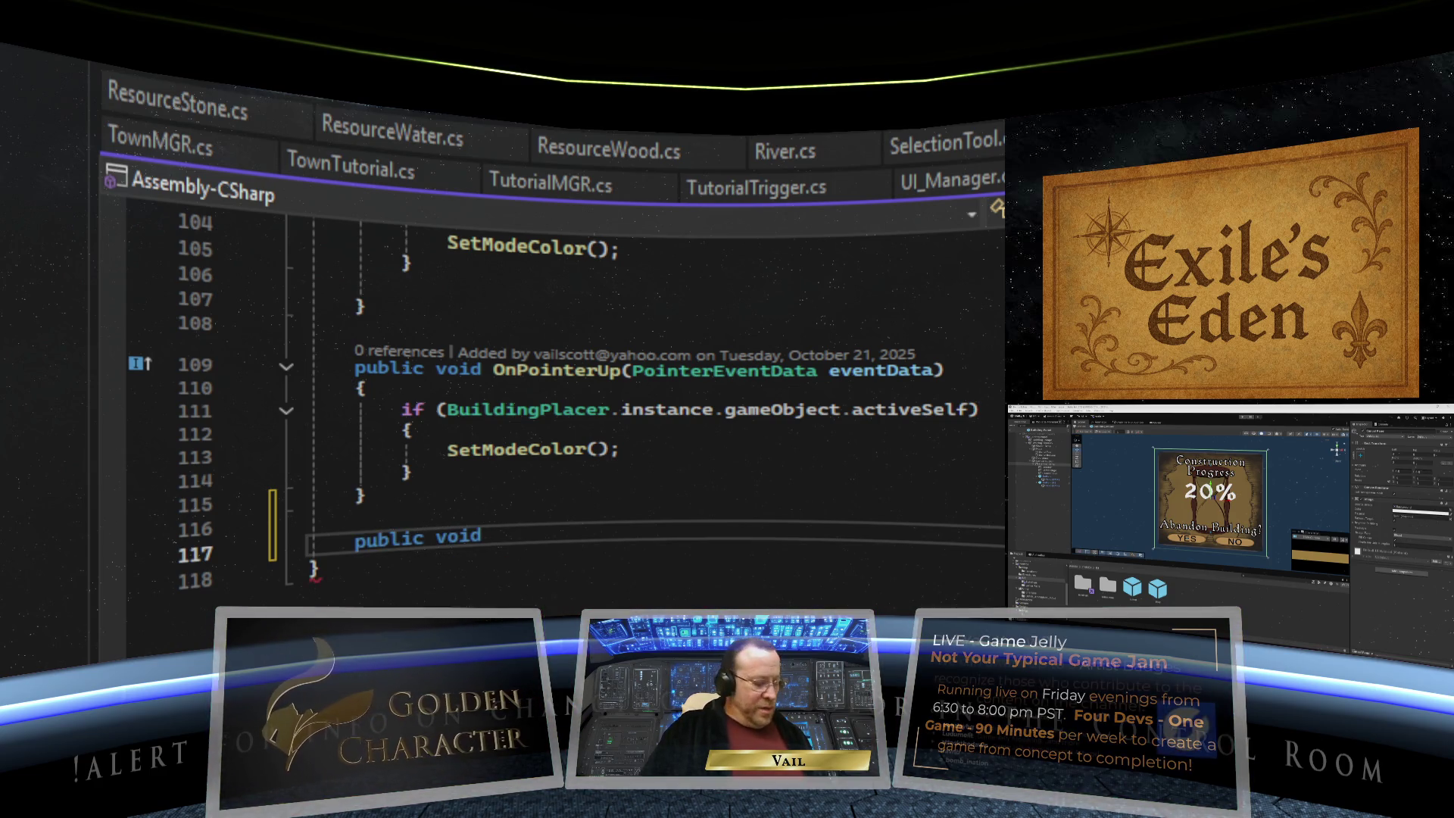
pyautogui.write('AbondonConstruct')
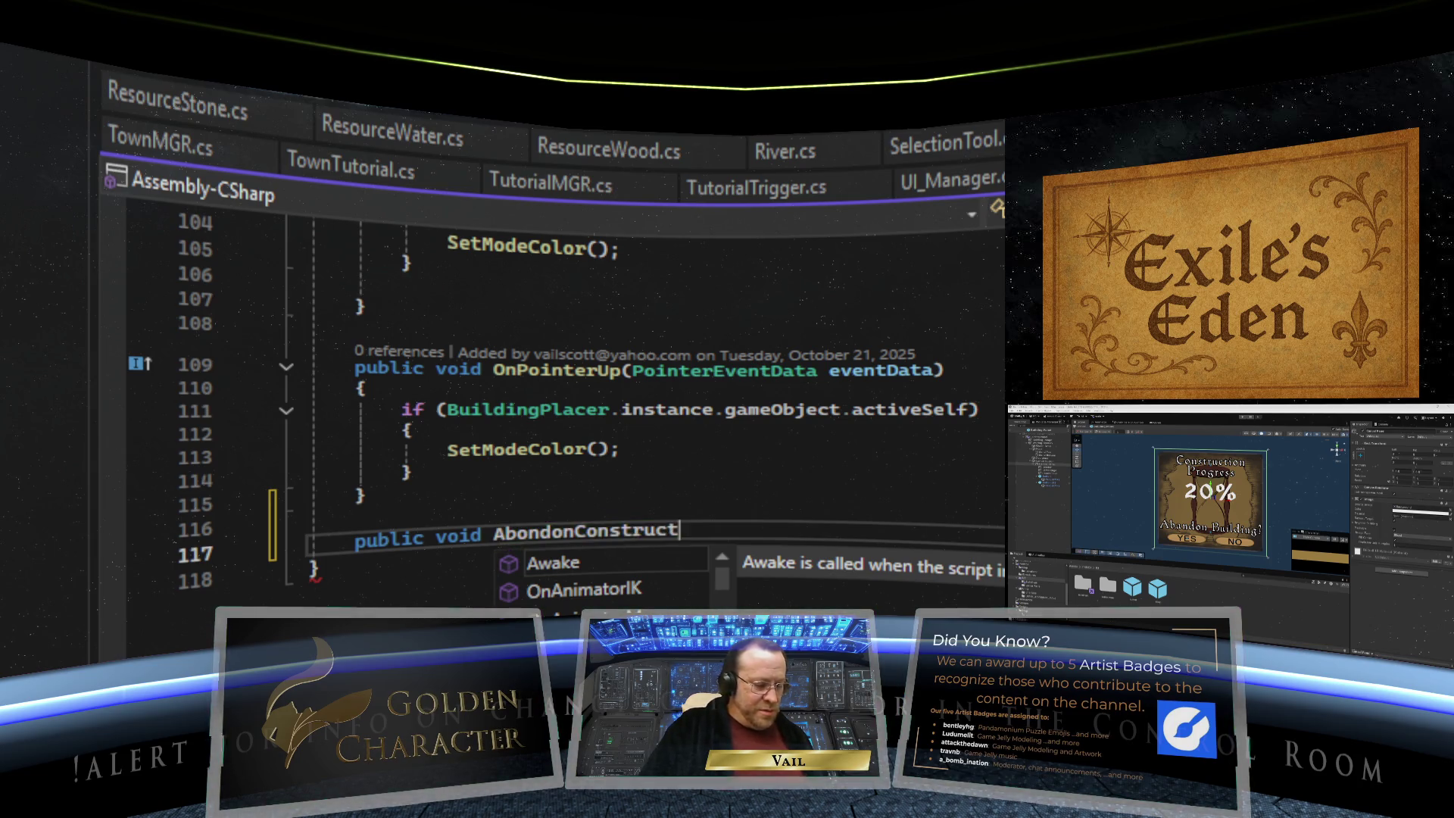
pyautogui.write('ion() {')
pyautogui.press('Return')
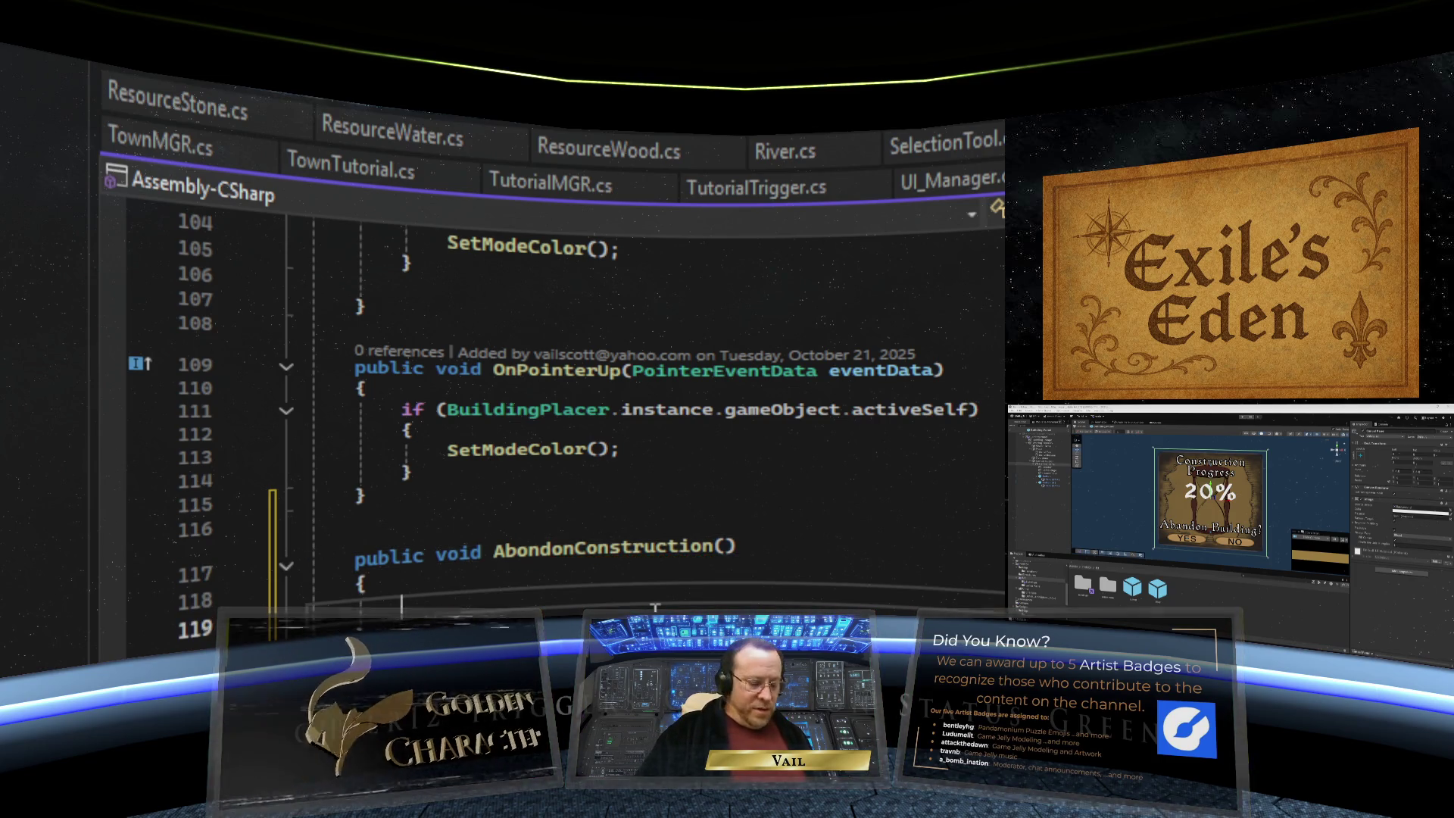
pyautogui.write('//')
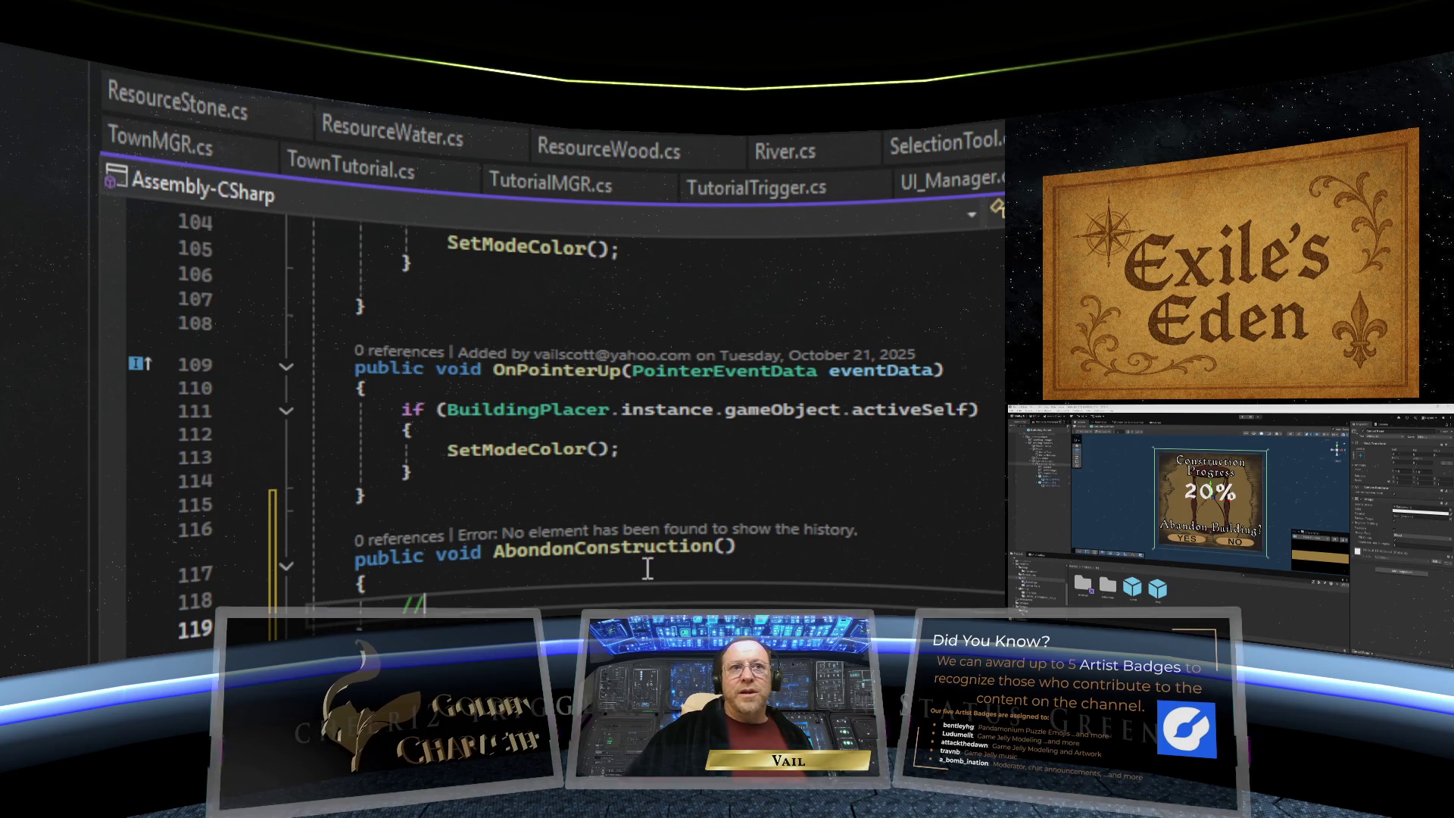
pyautogui.scroll(-2, 647, 565)
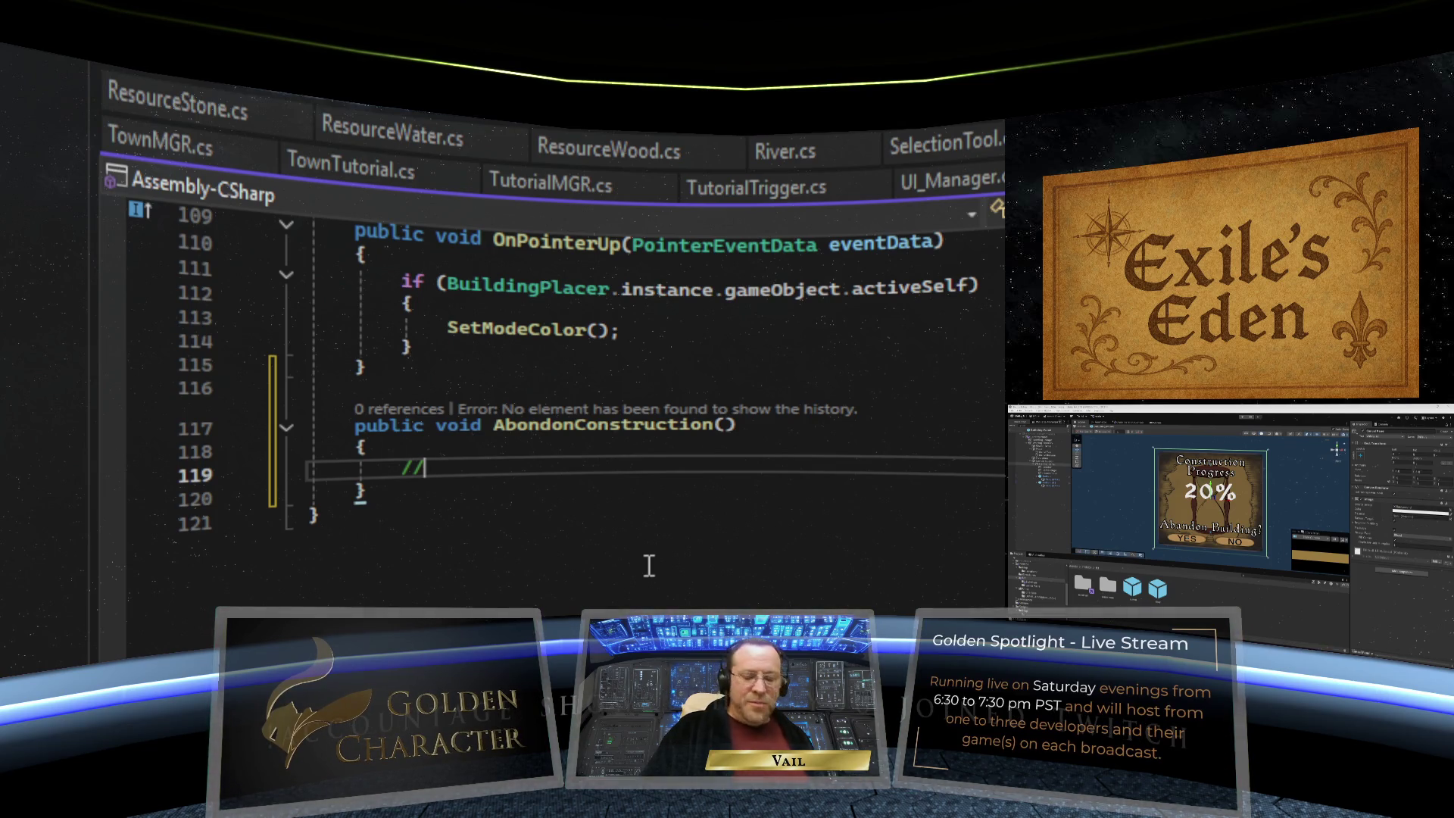
pyautogui.press('BackSpace')
pyautogui.press('BackSpace')
pyautogui.click(693, 508)
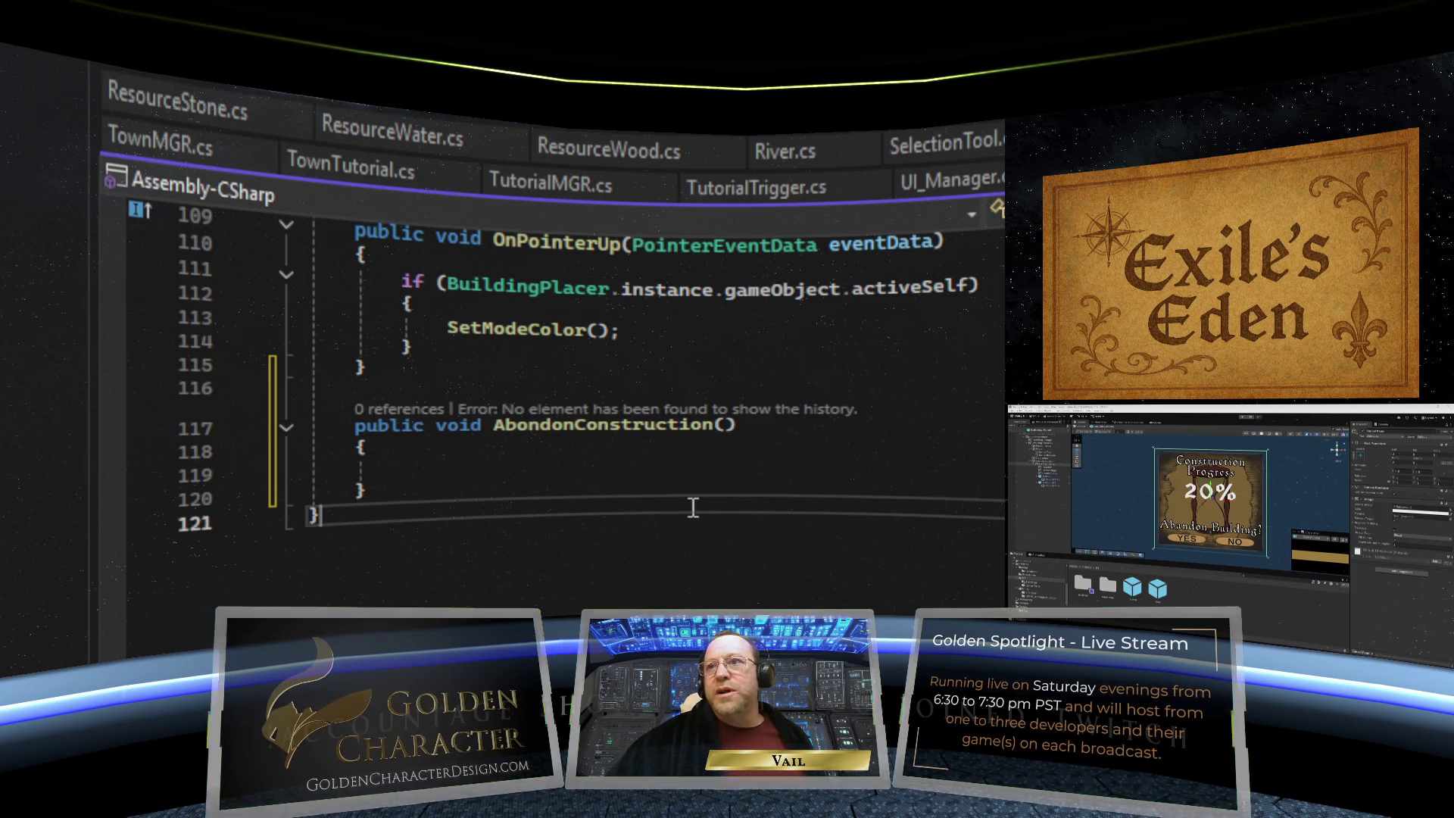
# - Rename the method from AbondonConstruction to AbandonConstruction
pyautogui.click(536, 428)
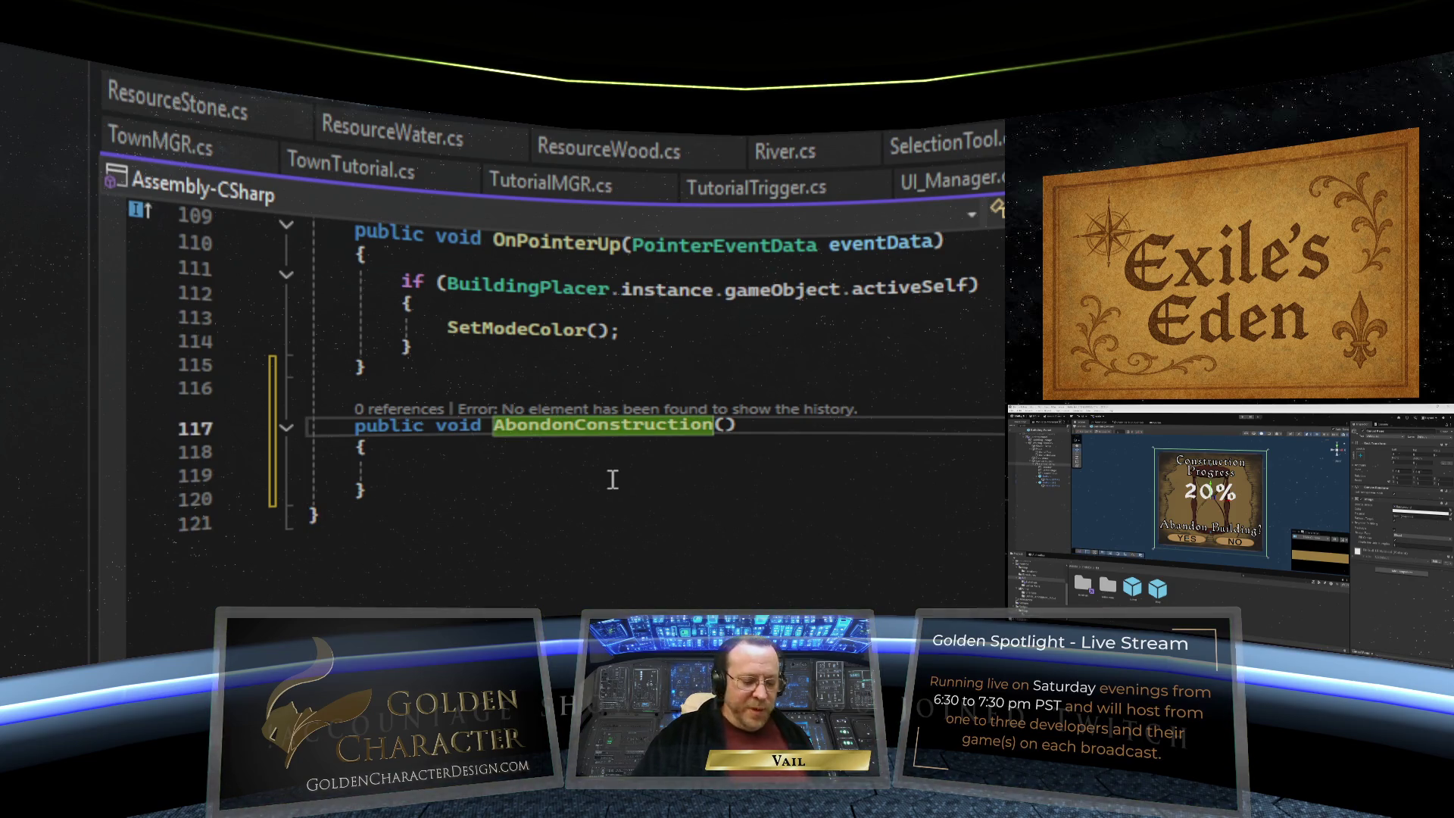
pyautogui.write('a')
pyautogui.hotkey('ctrl', 'r')
pyautogui.hotkey('ctrl', 'r')
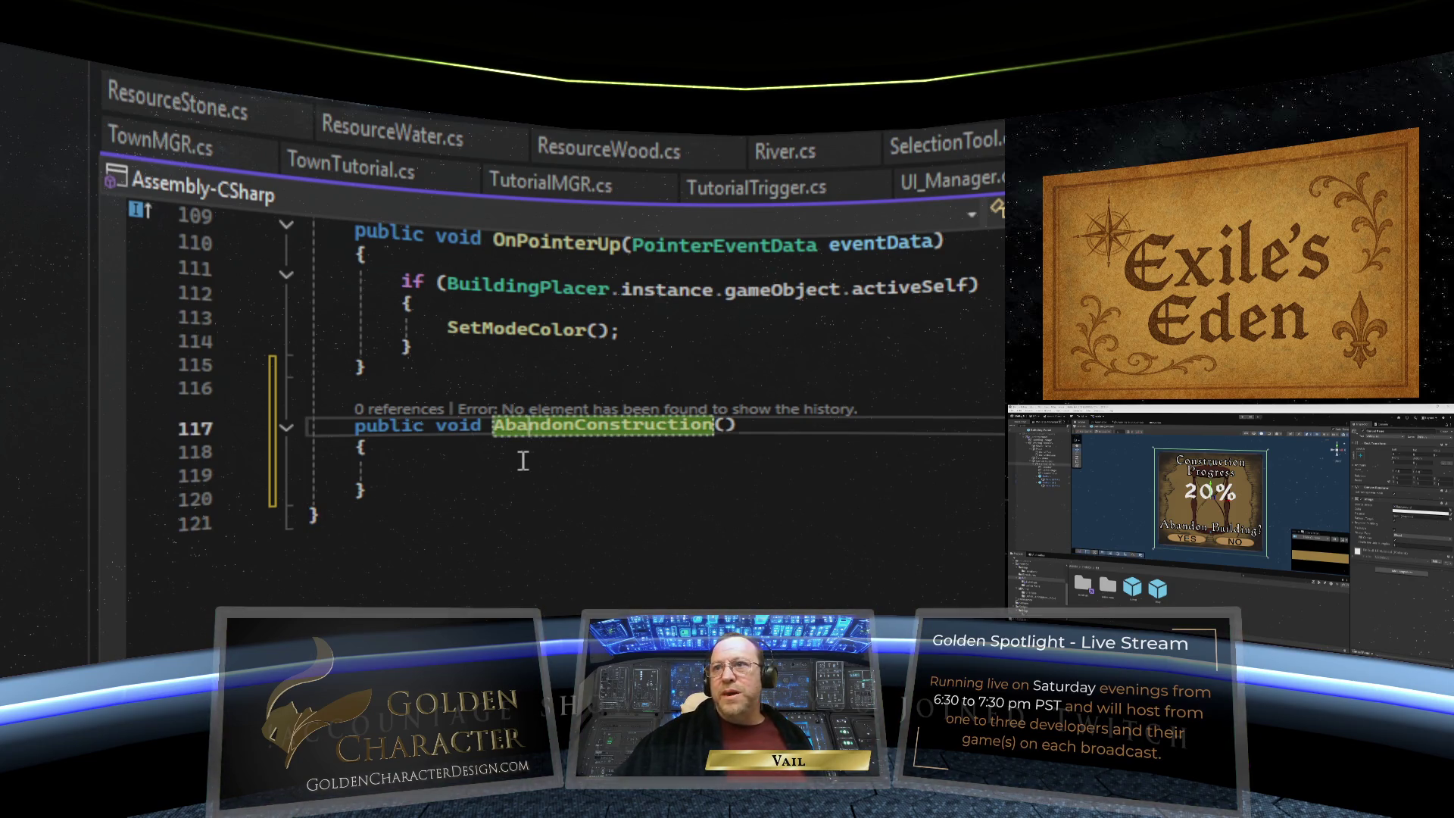
pyautogui.click(523, 460)
pyautogui.scroll(10, 558, 441)
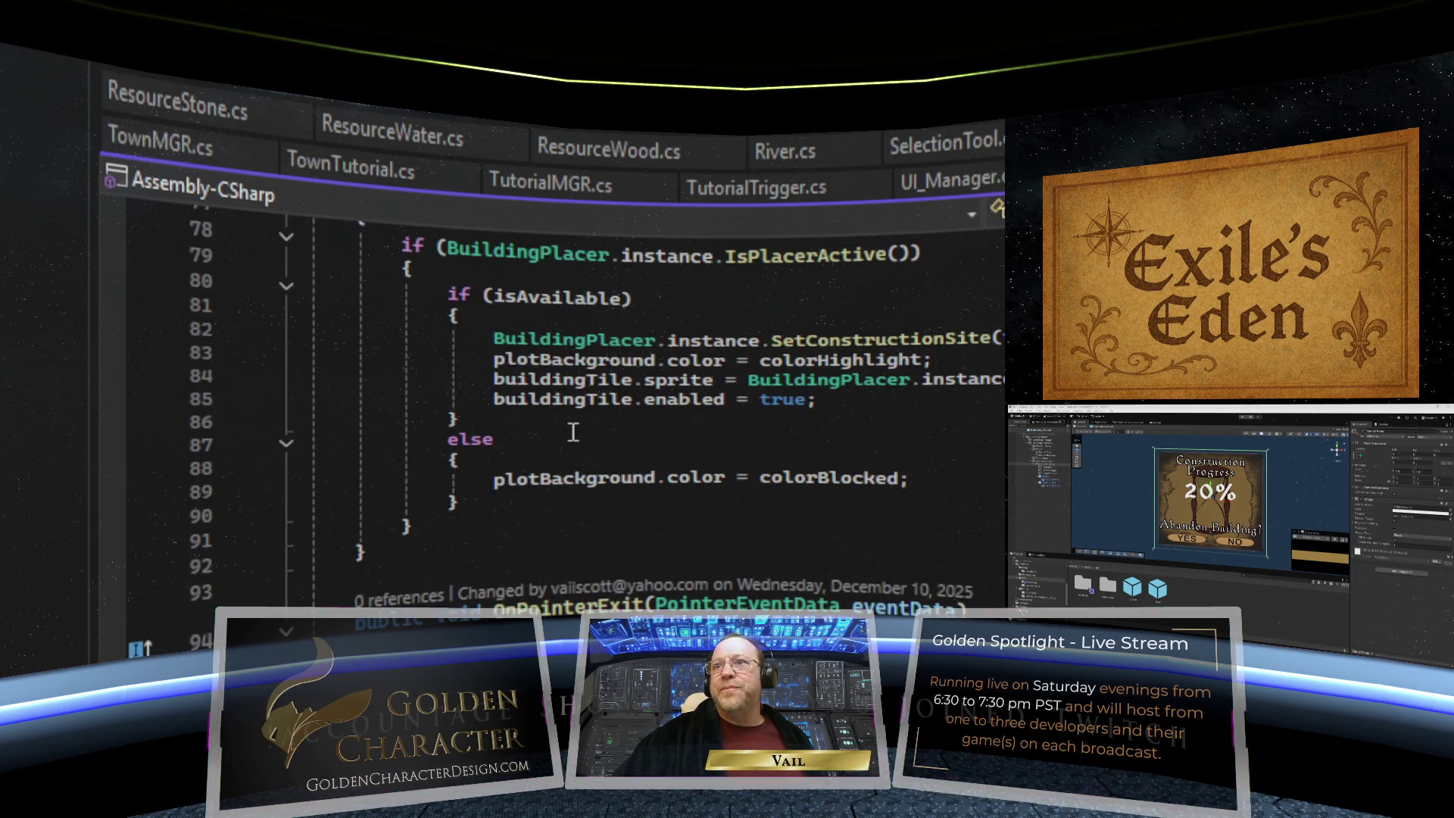
# - Save BuildingPanel.cs and scroll through the code to review the changes
pyautogui.scroll(12, 573, 432)
pyautogui.scroll(6, 574, 431)
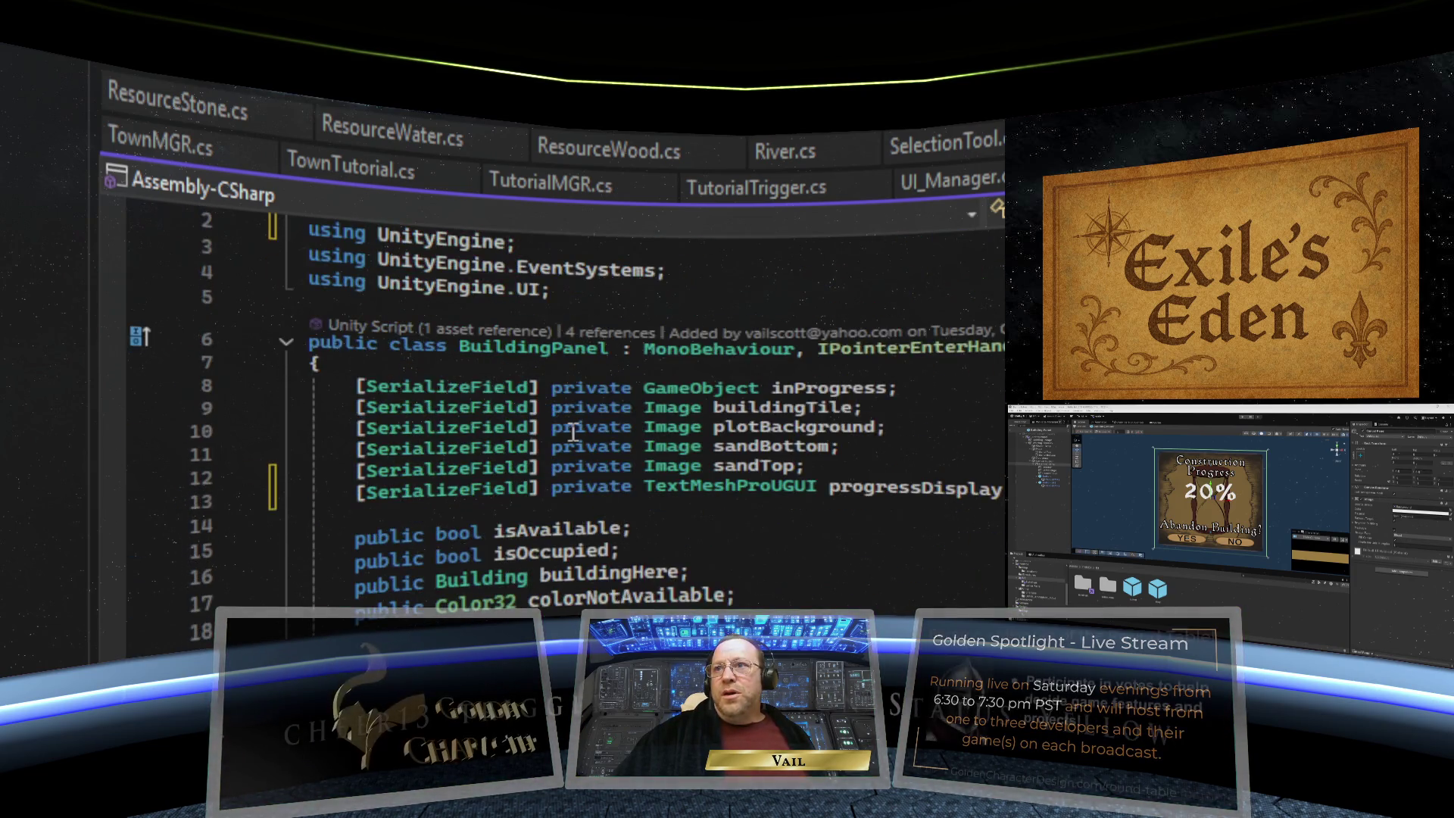
pyautogui.scroll(-4, 573, 431)
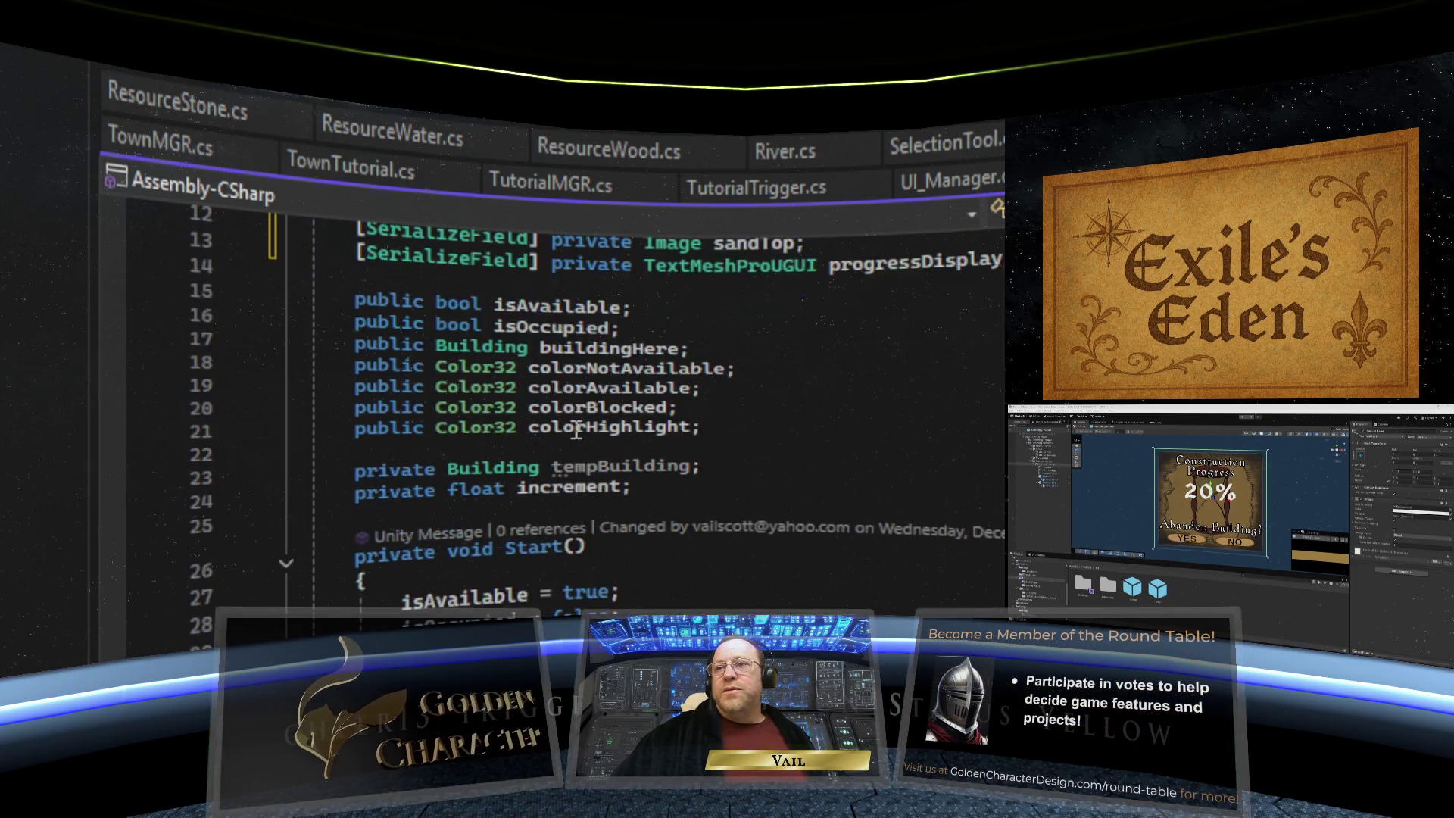
pyautogui.scroll(3, 573, 431)
pyautogui.hotkey('ctrl', 's')
pyautogui.scroll(-4, 834, 552)
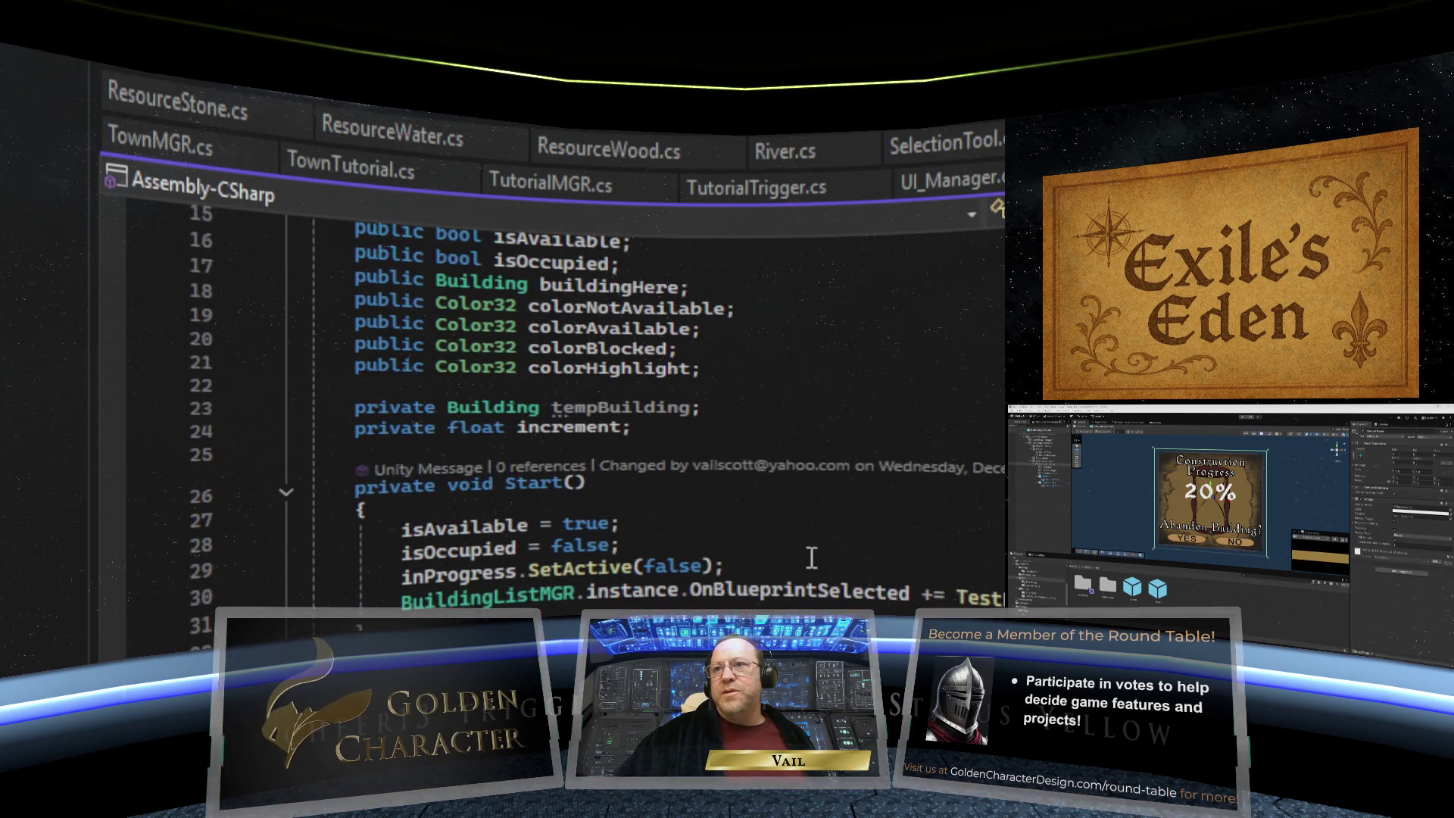
pyautogui.scroll(-3, 811, 558)
pyautogui.scroll(1, 802, 555)
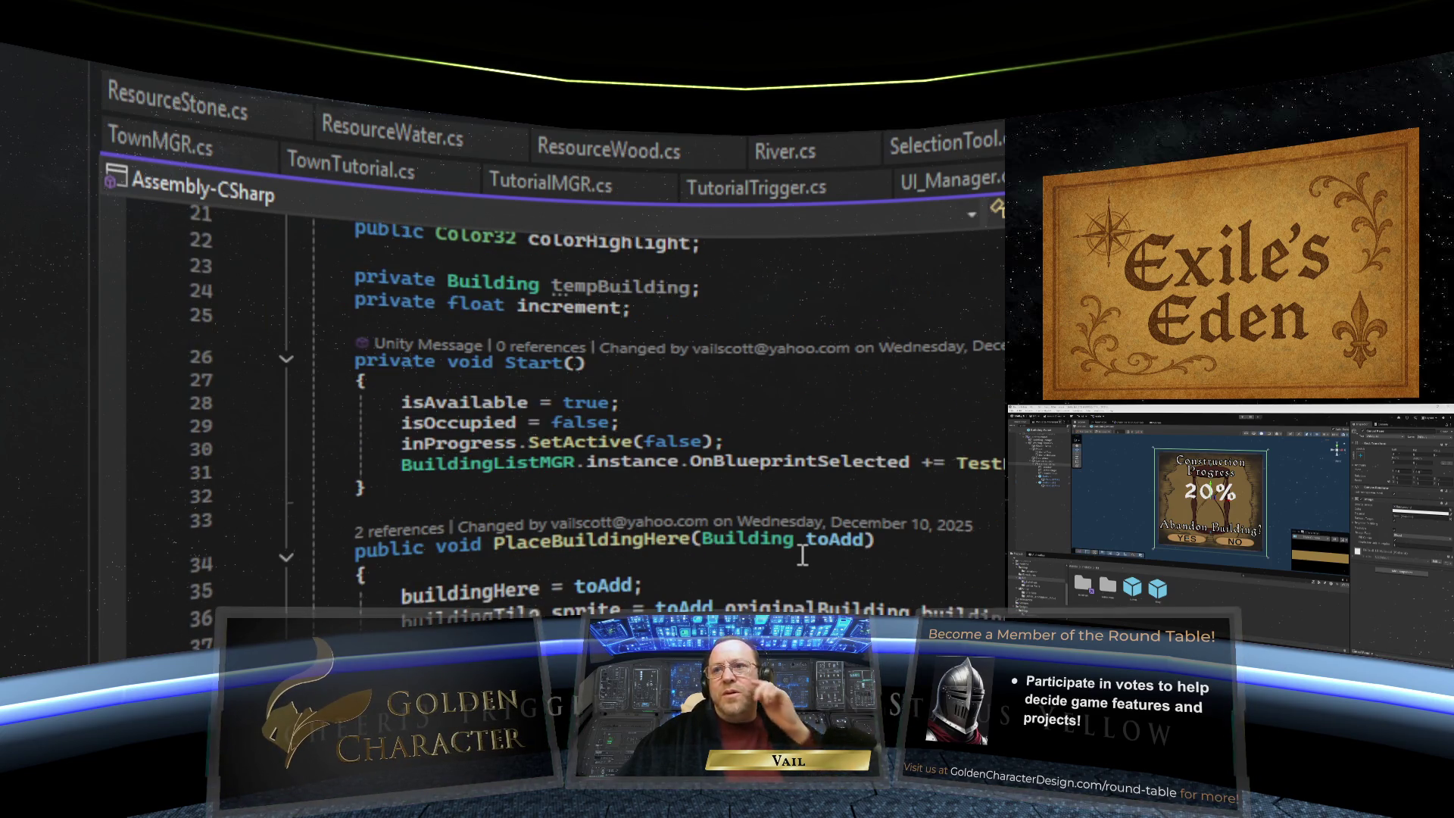
pyautogui.scroll(-7, 802, 555)
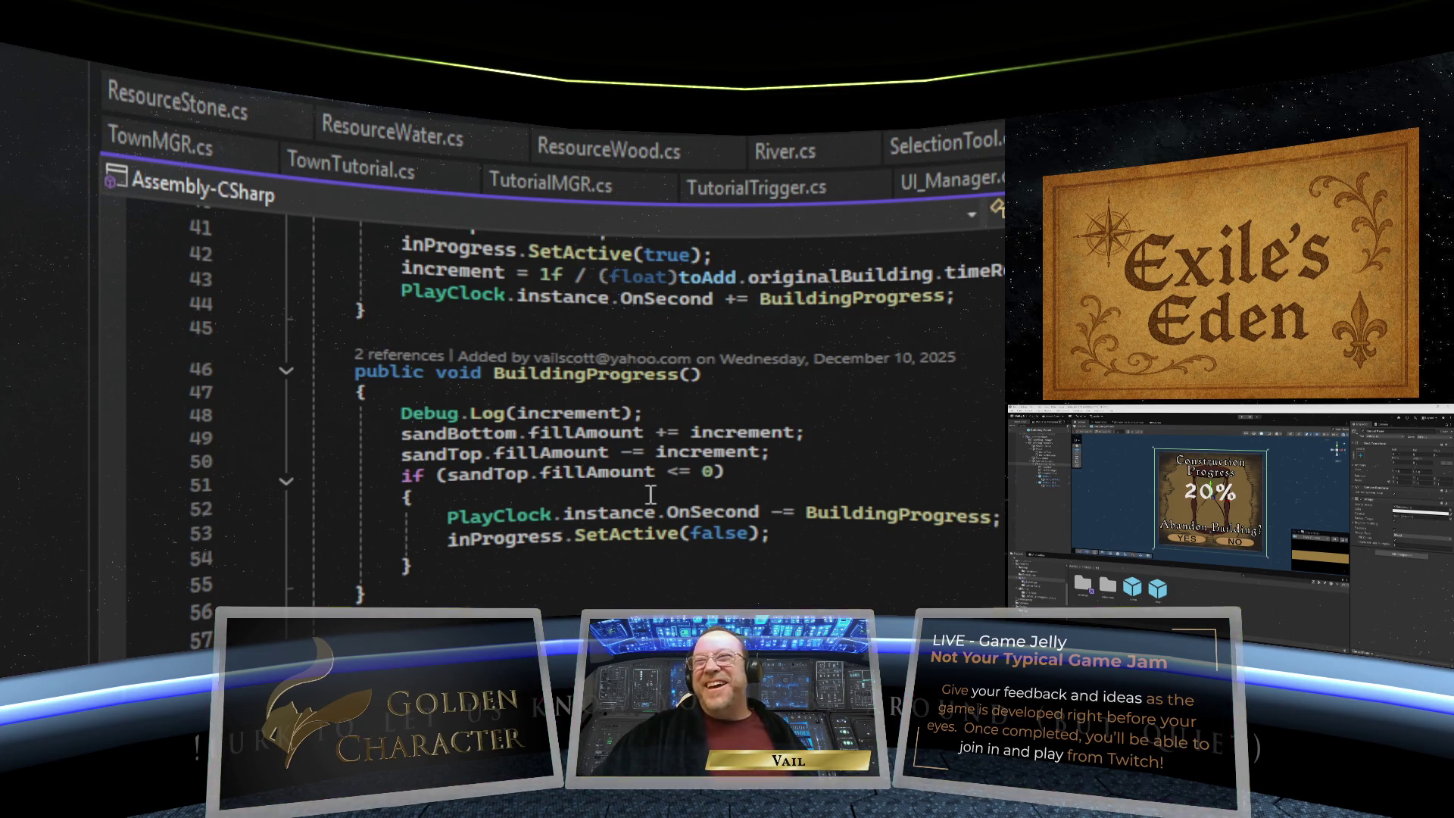
pyautogui.scroll(-2, 676, 528)
pyautogui.scroll(15, 676, 528)
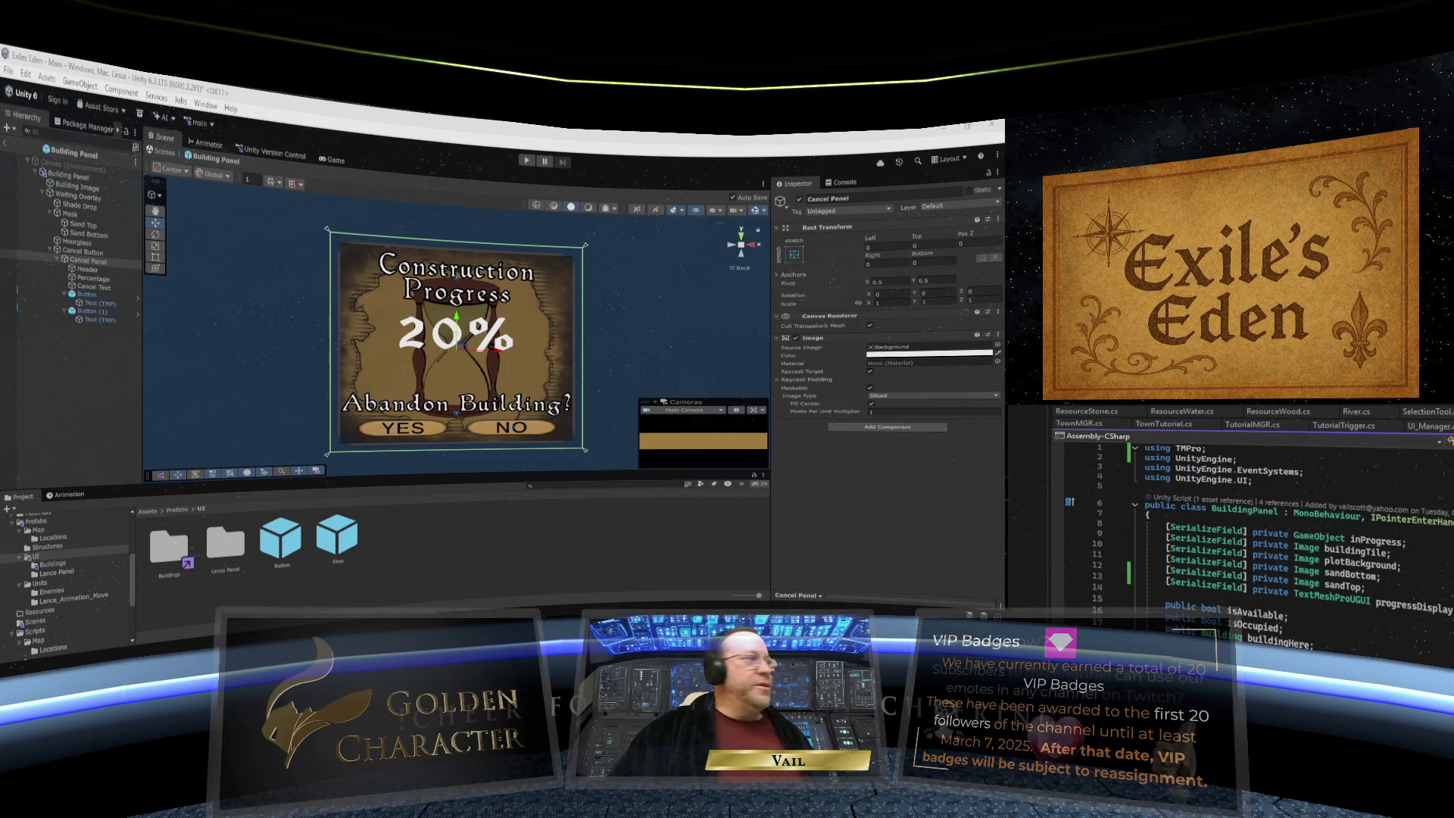
# - Drag the Percentage object into the Building Panel (Script) Progress Display slot
pyautogui.click(379, 211)
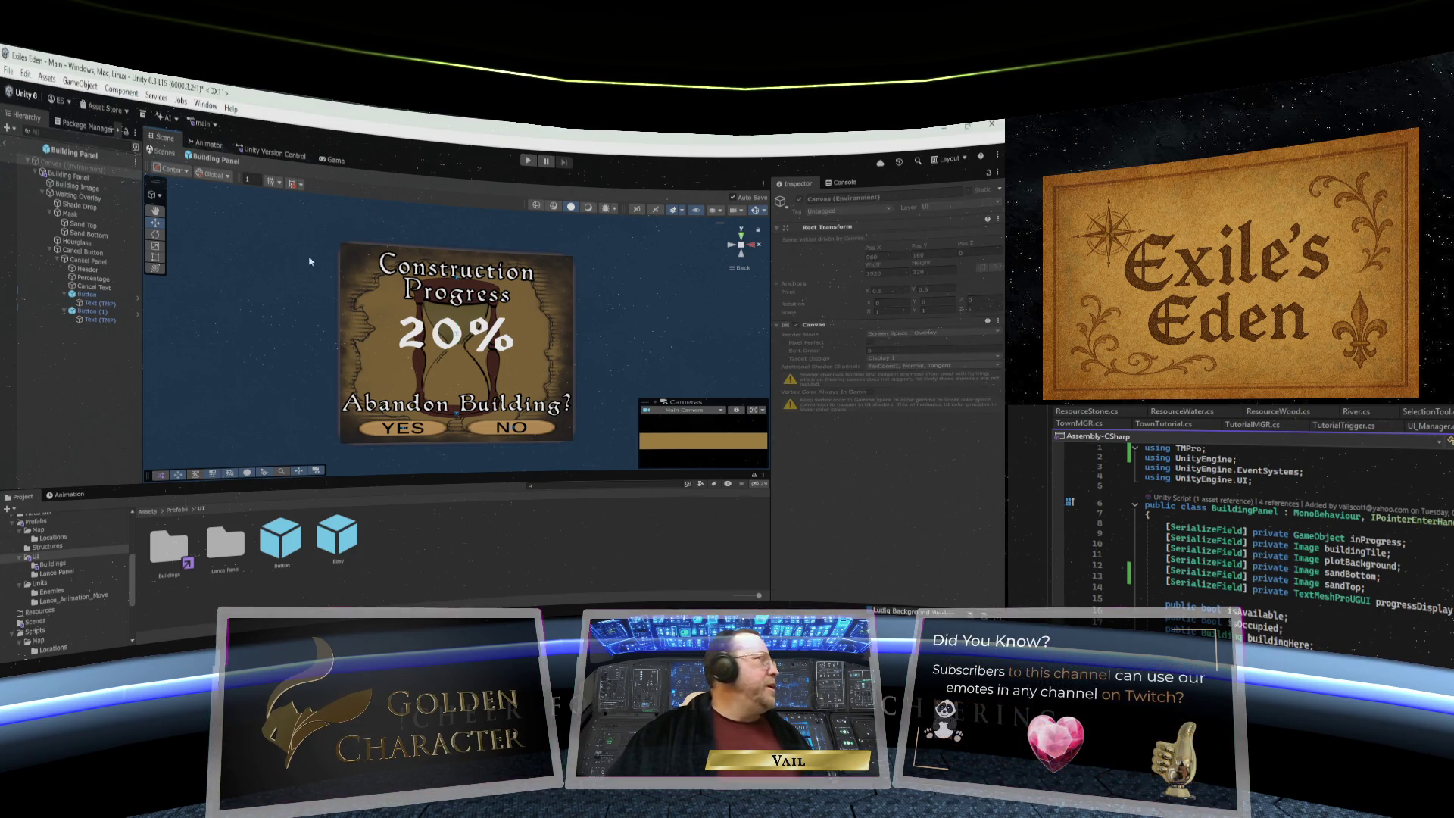
pyautogui.click(68, 175)
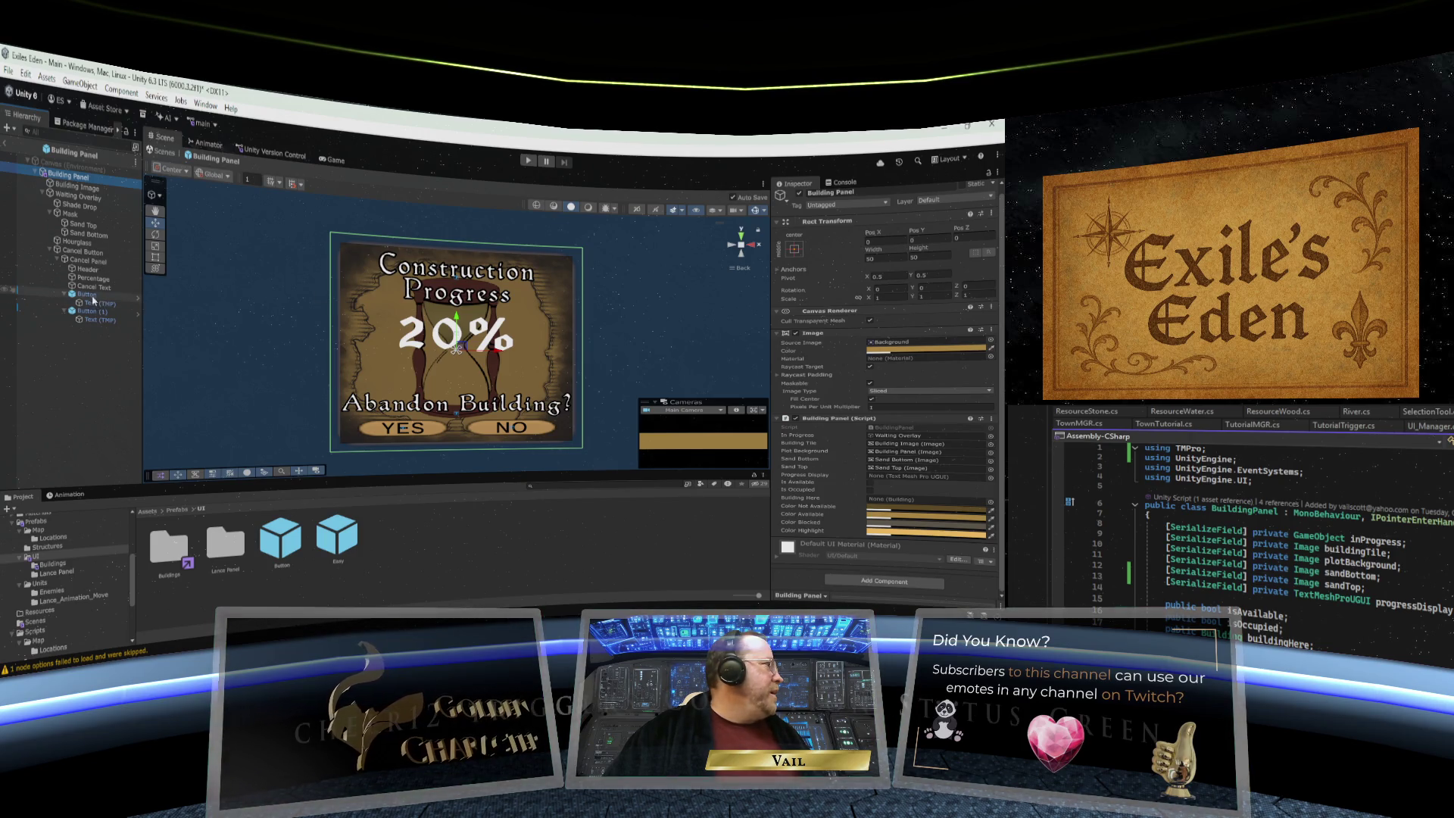
pyautogui.moveTo(91, 278)
pyautogui.mouseDown()
pyautogui.moveTo(606, 409)
pyautogui.moveTo(931, 454)
pyautogui.moveTo(884, 477)
pyautogui.mouseUp()
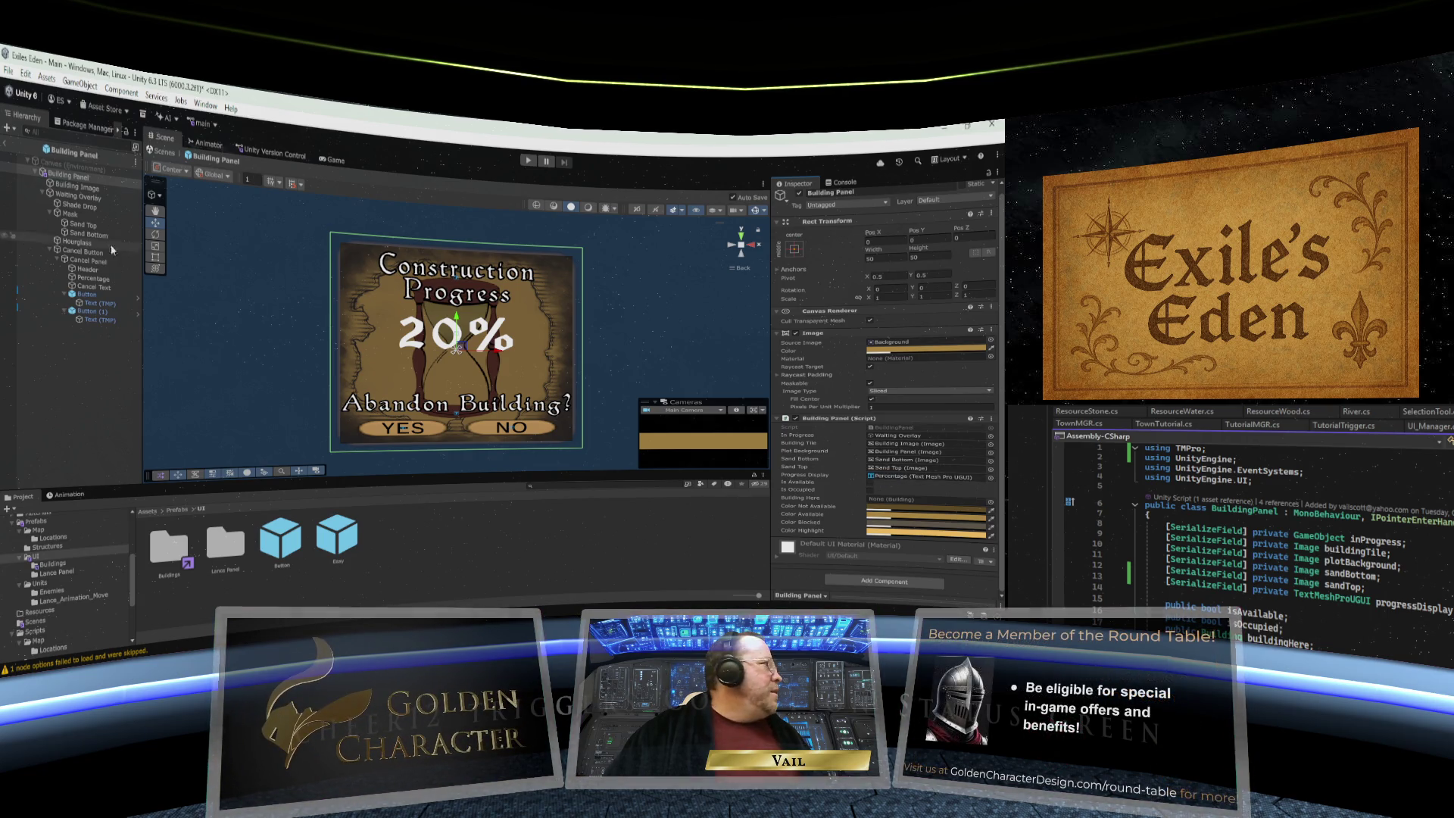
pyautogui.click(87, 295)
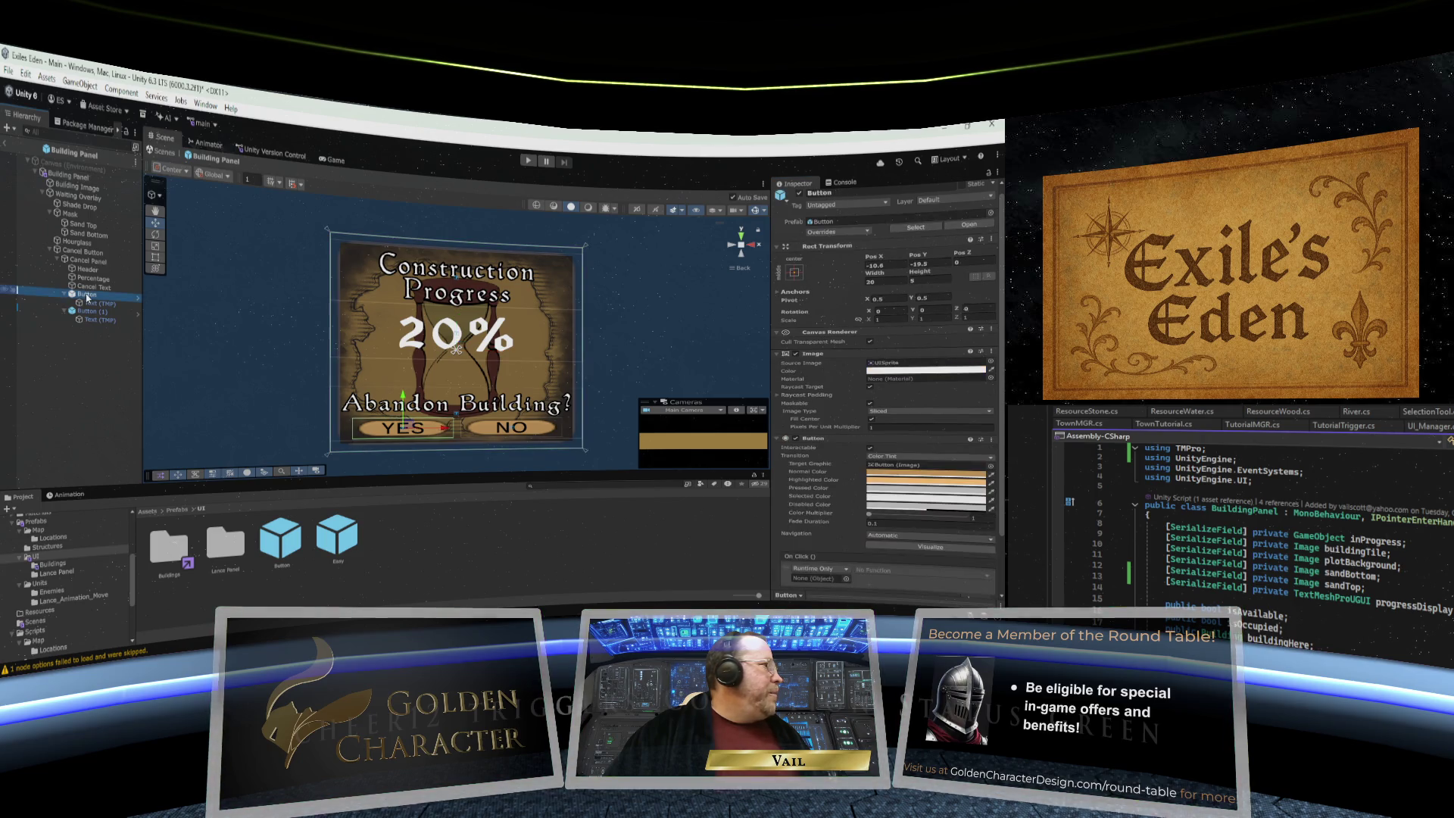
# - Point the YES button's On Click at BuildingPanel.AbandonConstruction, then remove the NO button's empty click entry
pyautogui.scroll(-2, 942, 405)
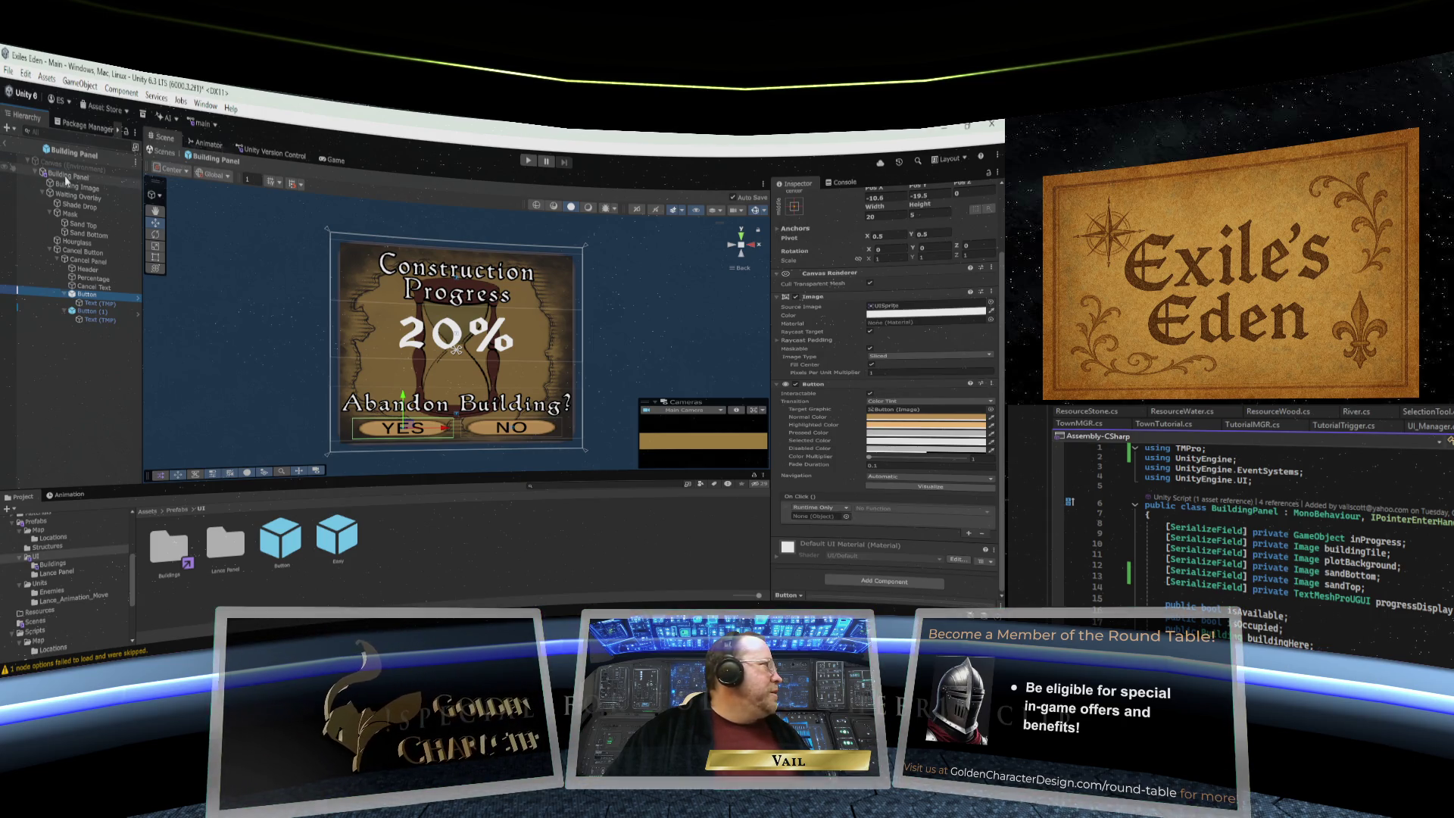
pyautogui.moveTo(797, 512); pyautogui.dragTo(816, 516)
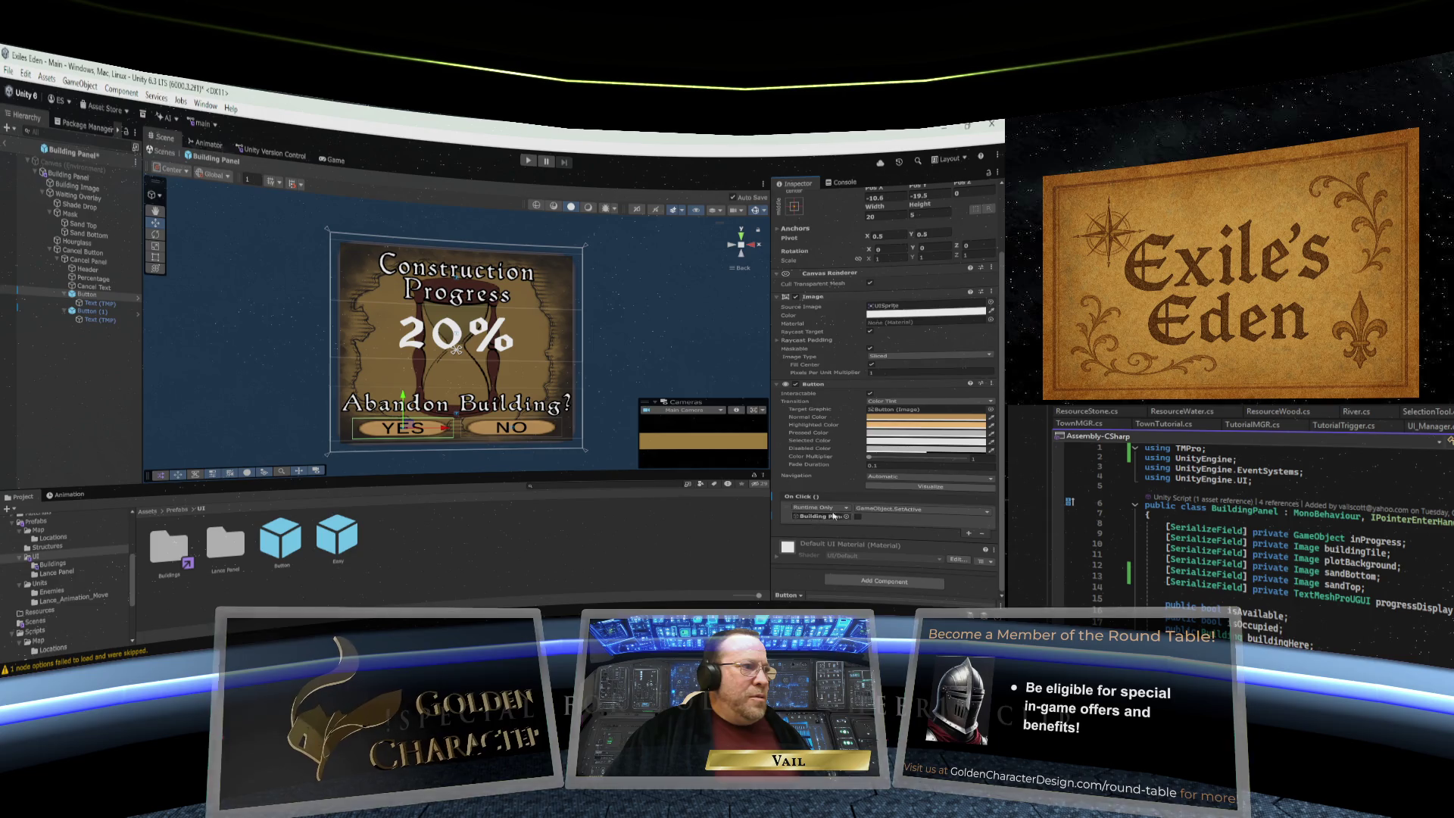
pyautogui.click(916, 508)
pyautogui.moveTo(907, 579)
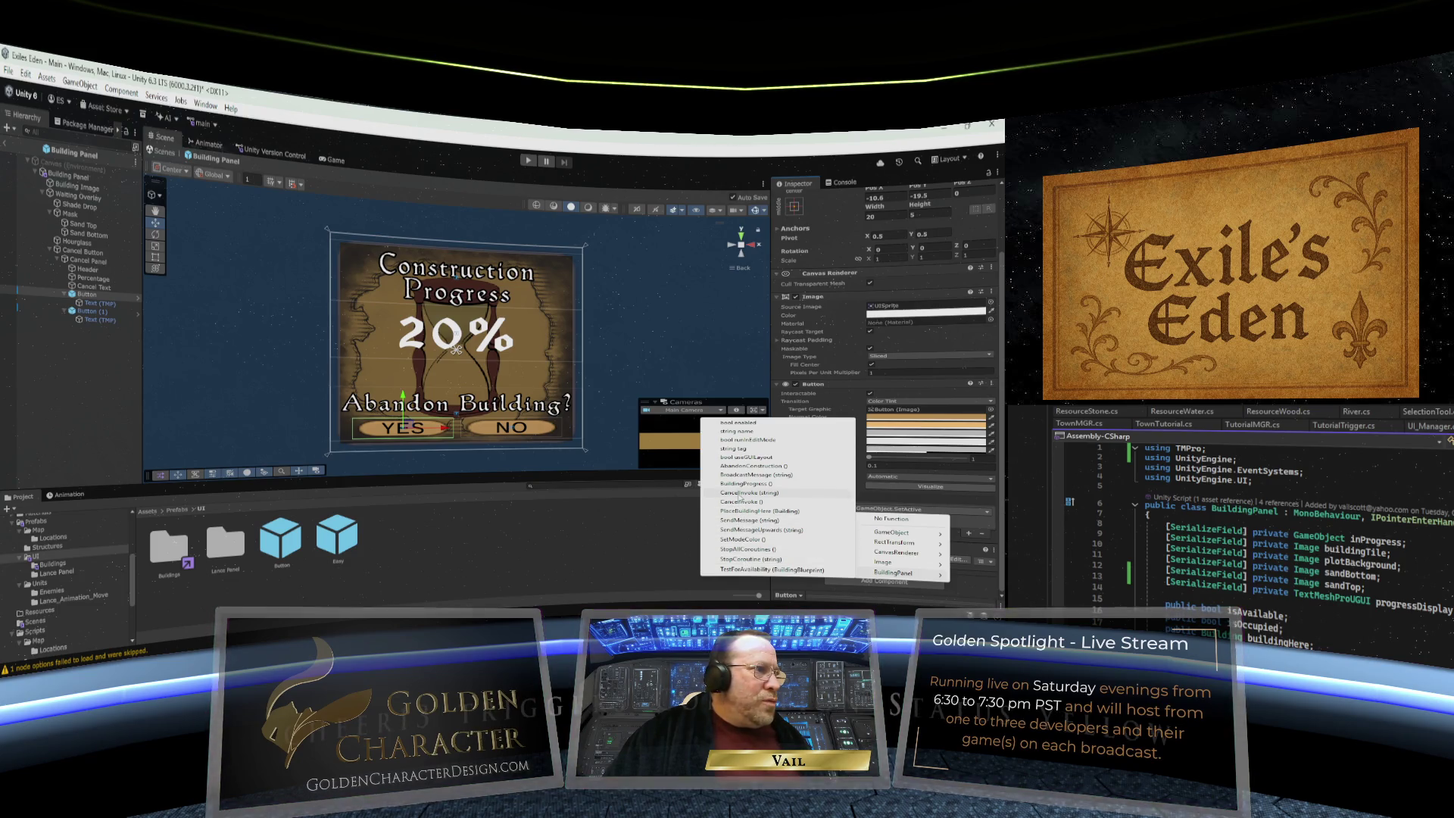
pyautogui.click(741, 467)
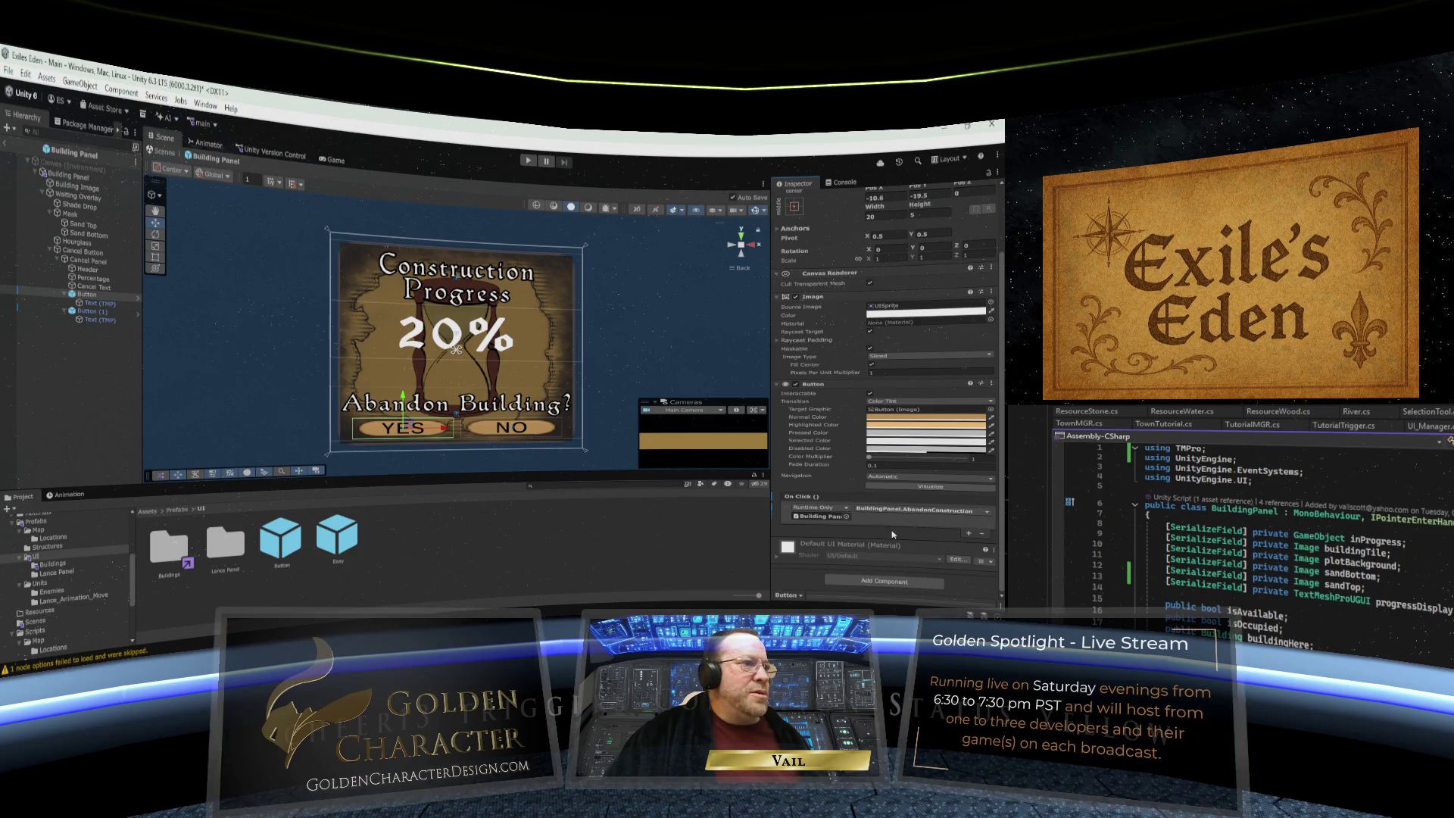
pyautogui.click(472, 417)
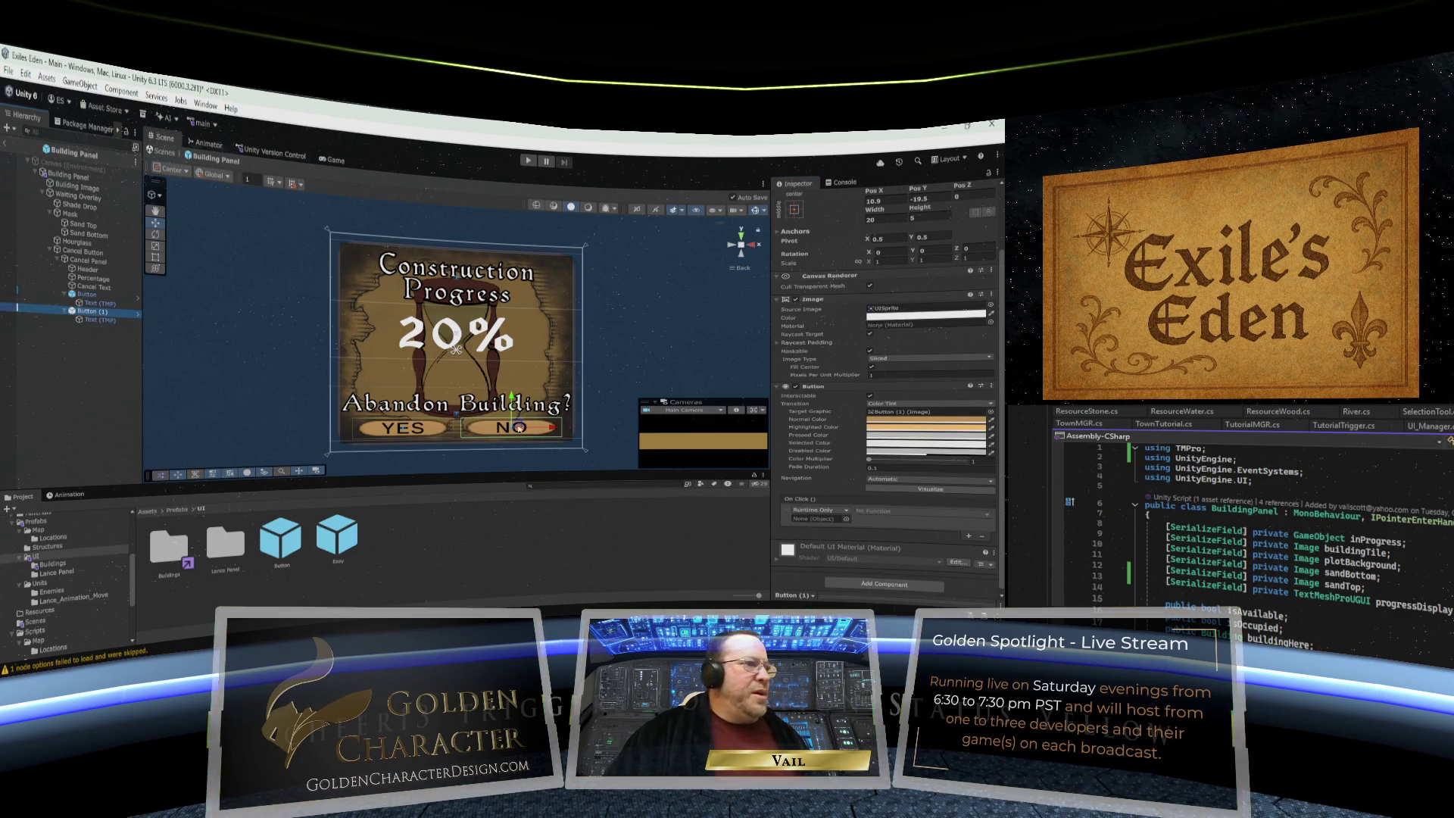
pyautogui.click(982, 537)
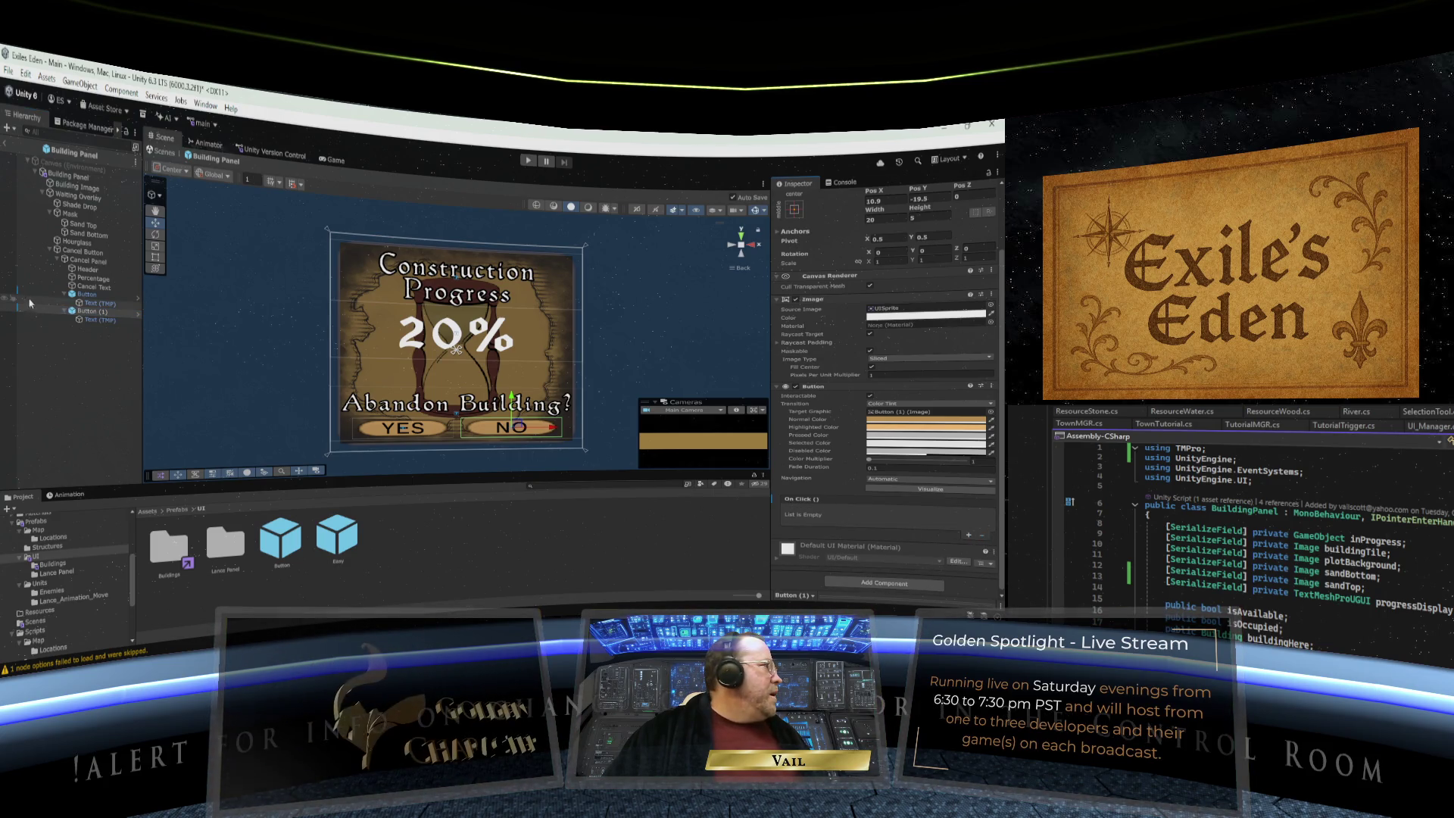
# - Stop the NO button image catching clicks, then toggle Cancel Panel off and on to check it
pyautogui.click(790, 336)
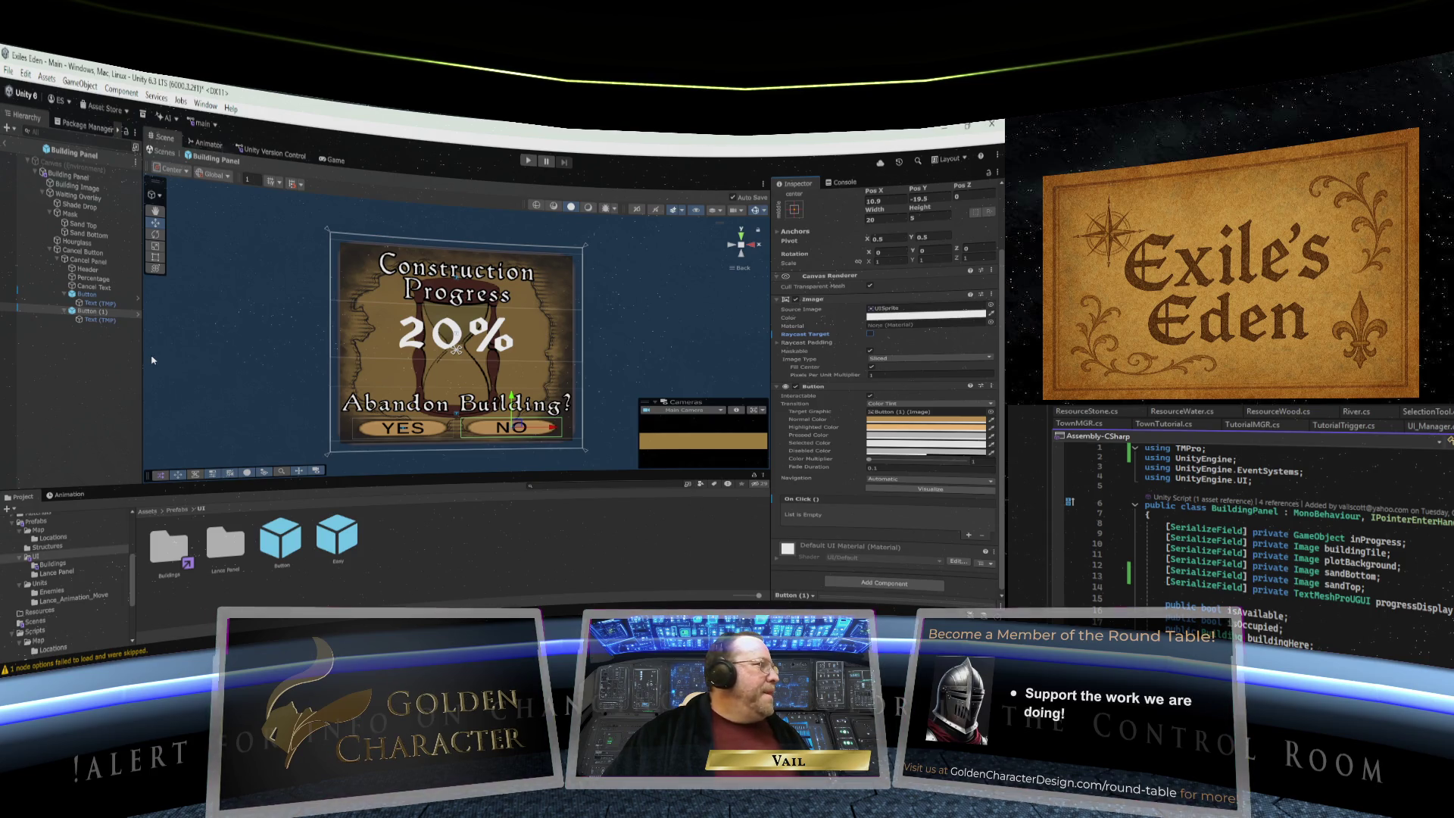
pyautogui.click(85, 296)
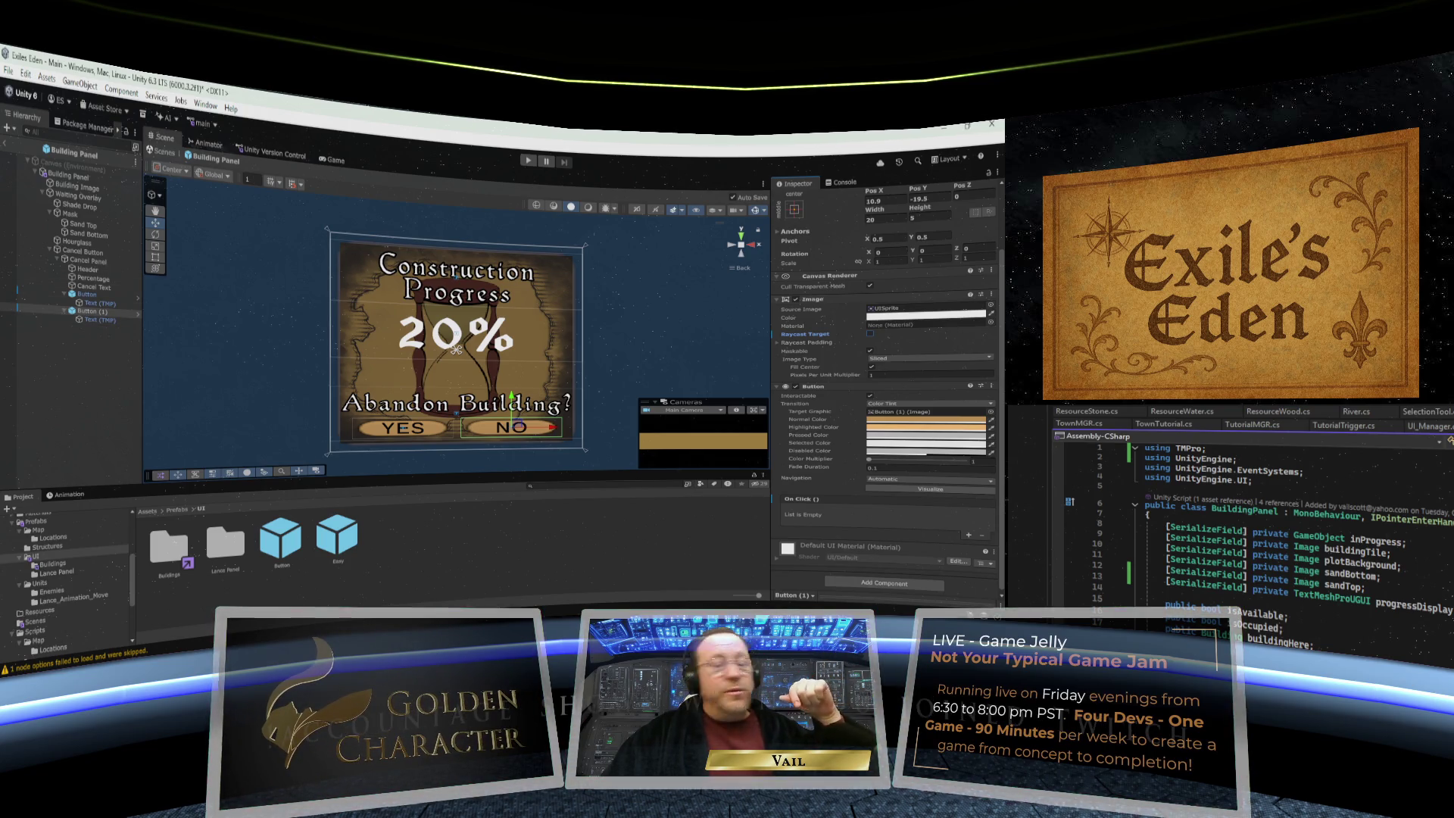
pyautogui.click(89, 261)
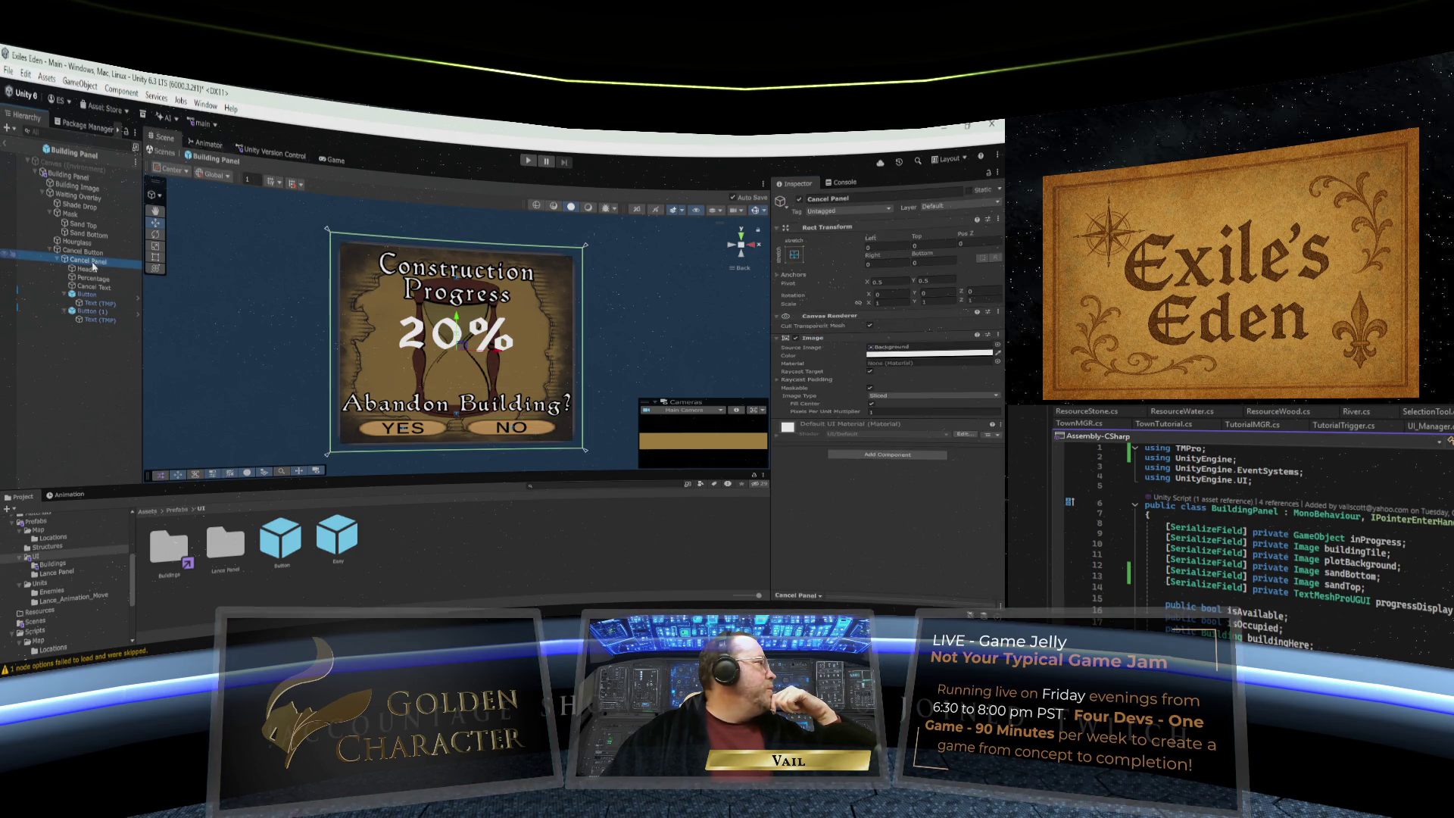
pyautogui.click(798, 199)
pyautogui.click(798, 199)
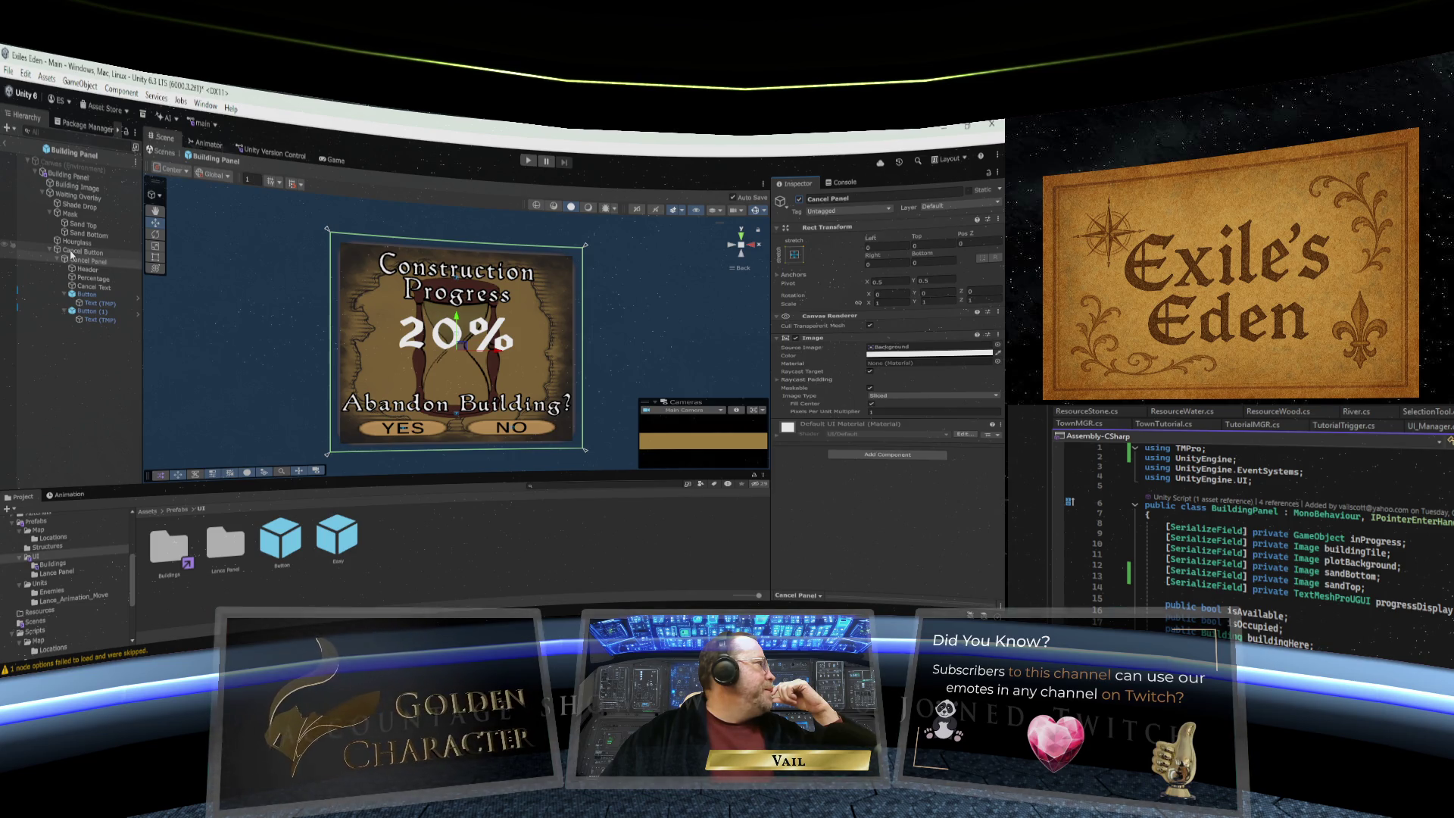
pyautogui.click(71, 262)
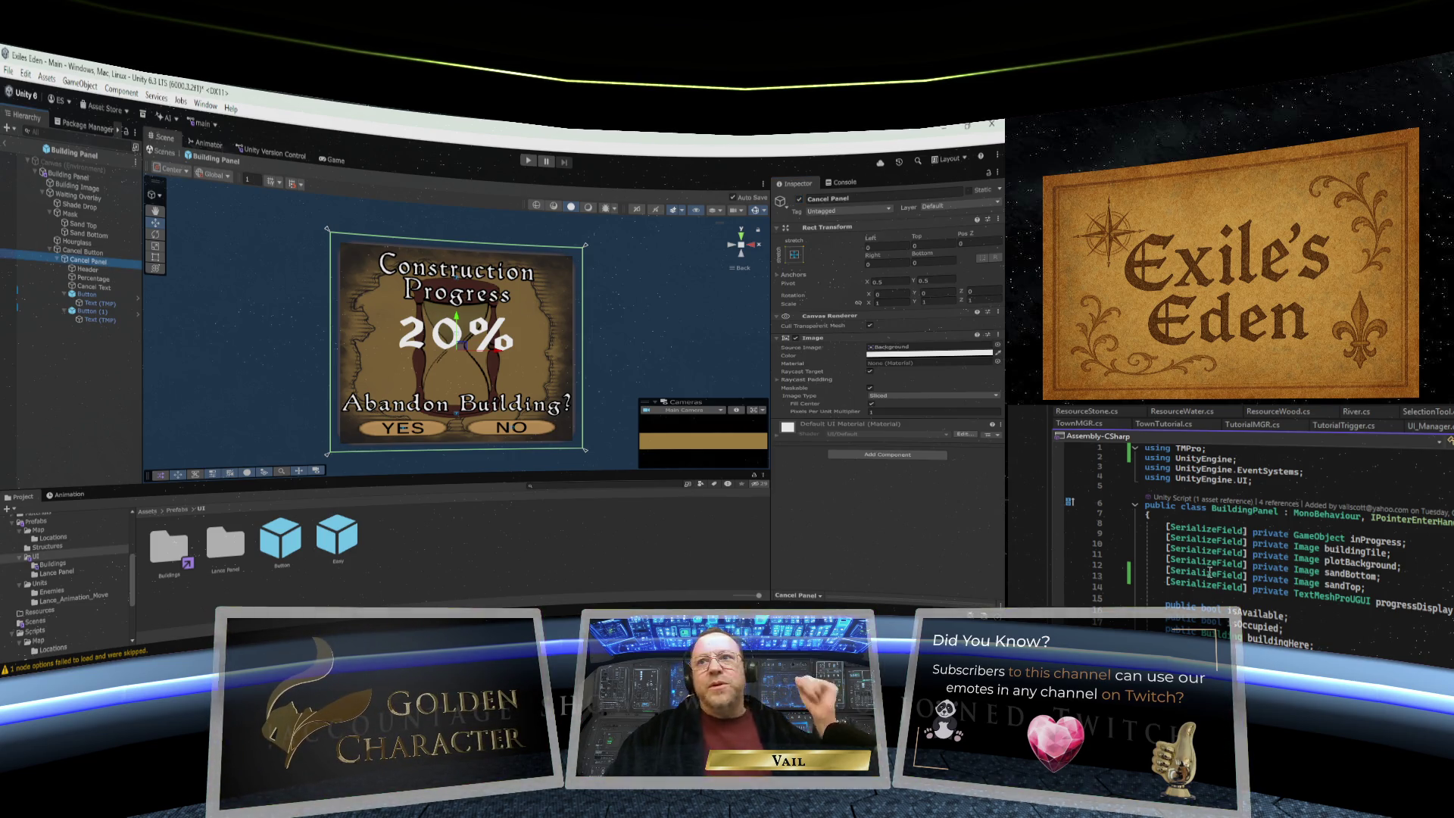
pyautogui.scroll(-1, 1398, 537)
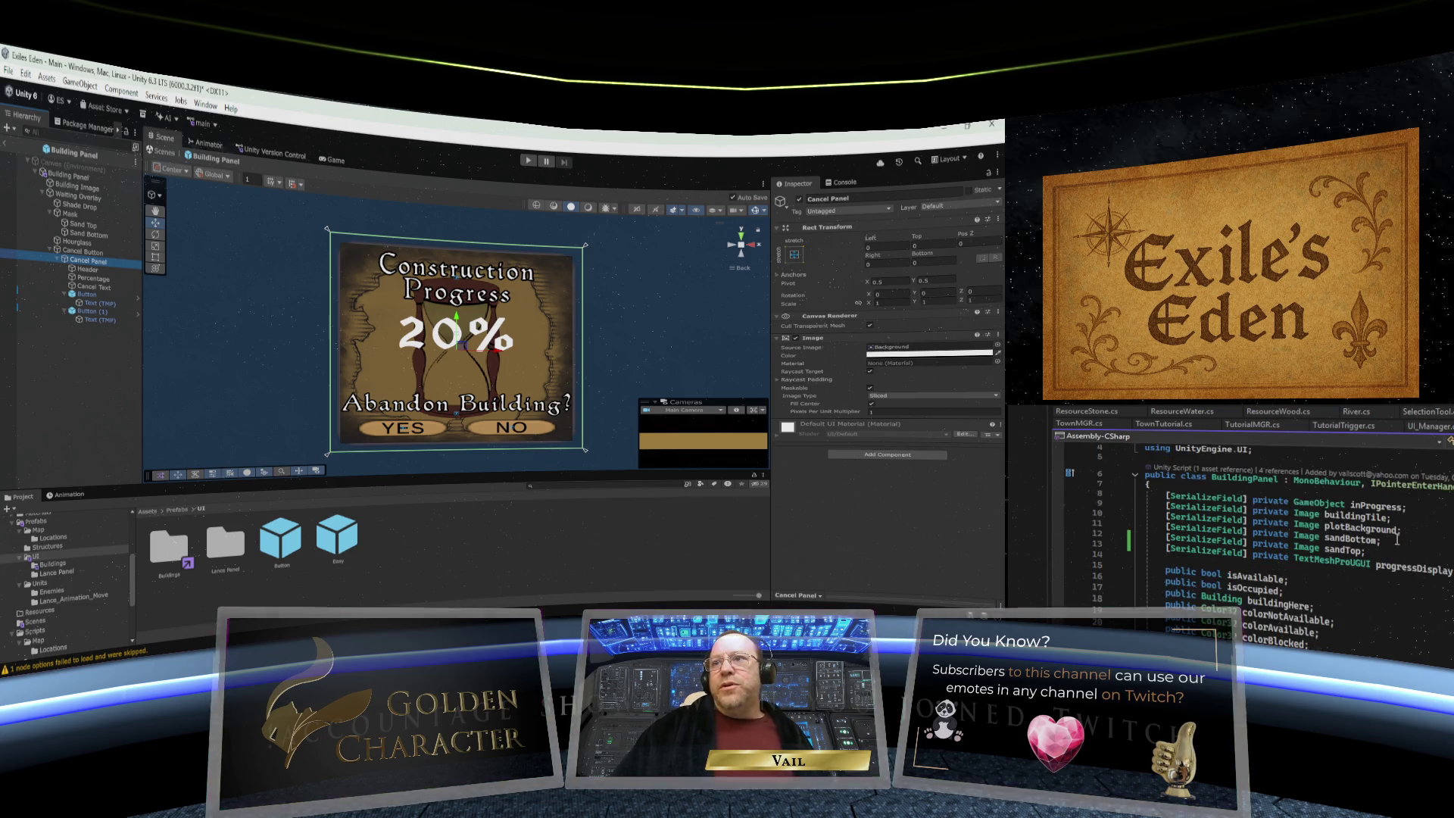
pyautogui.scroll(1, 1398, 537)
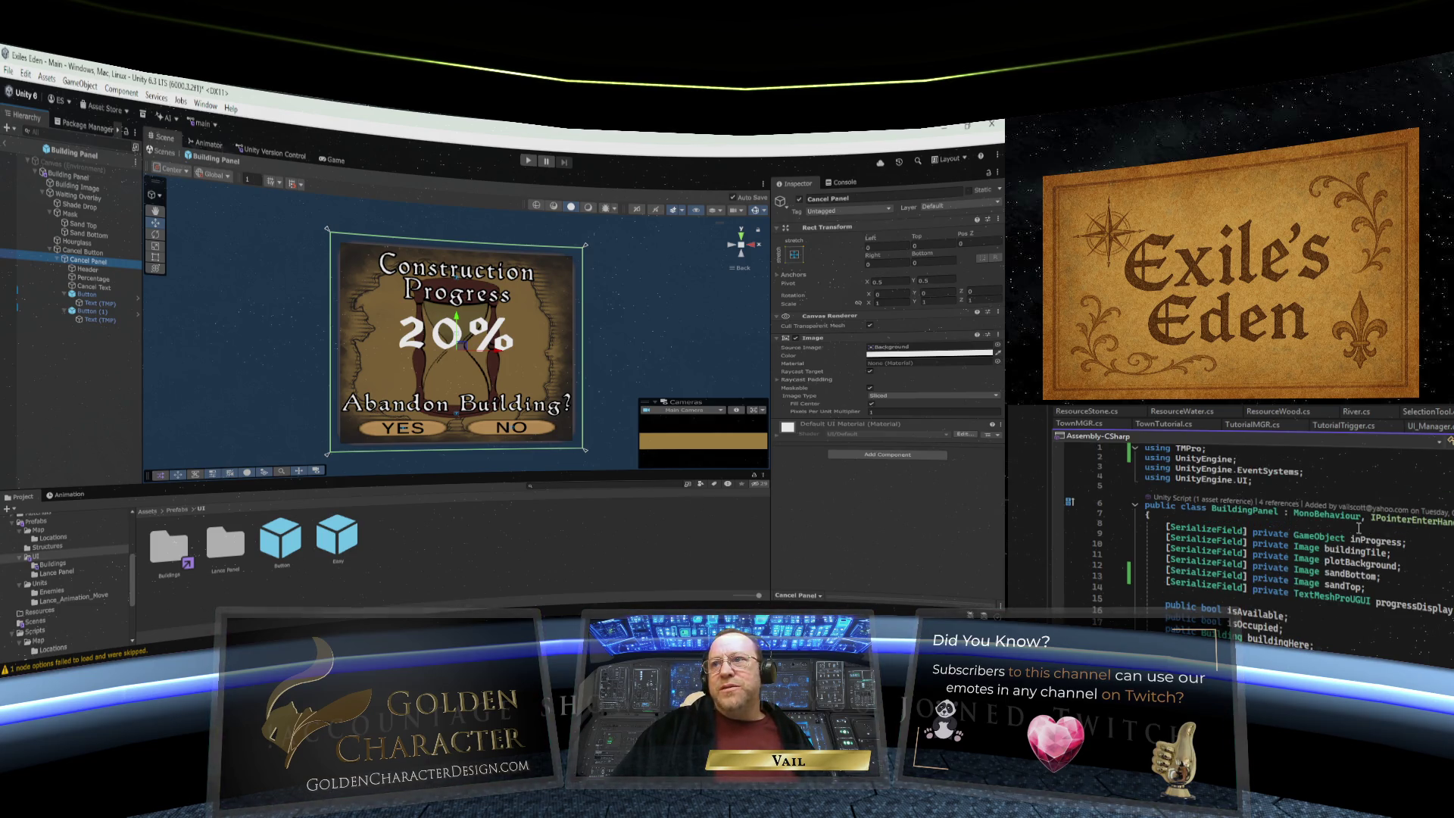
pyautogui.click(1362, 527)
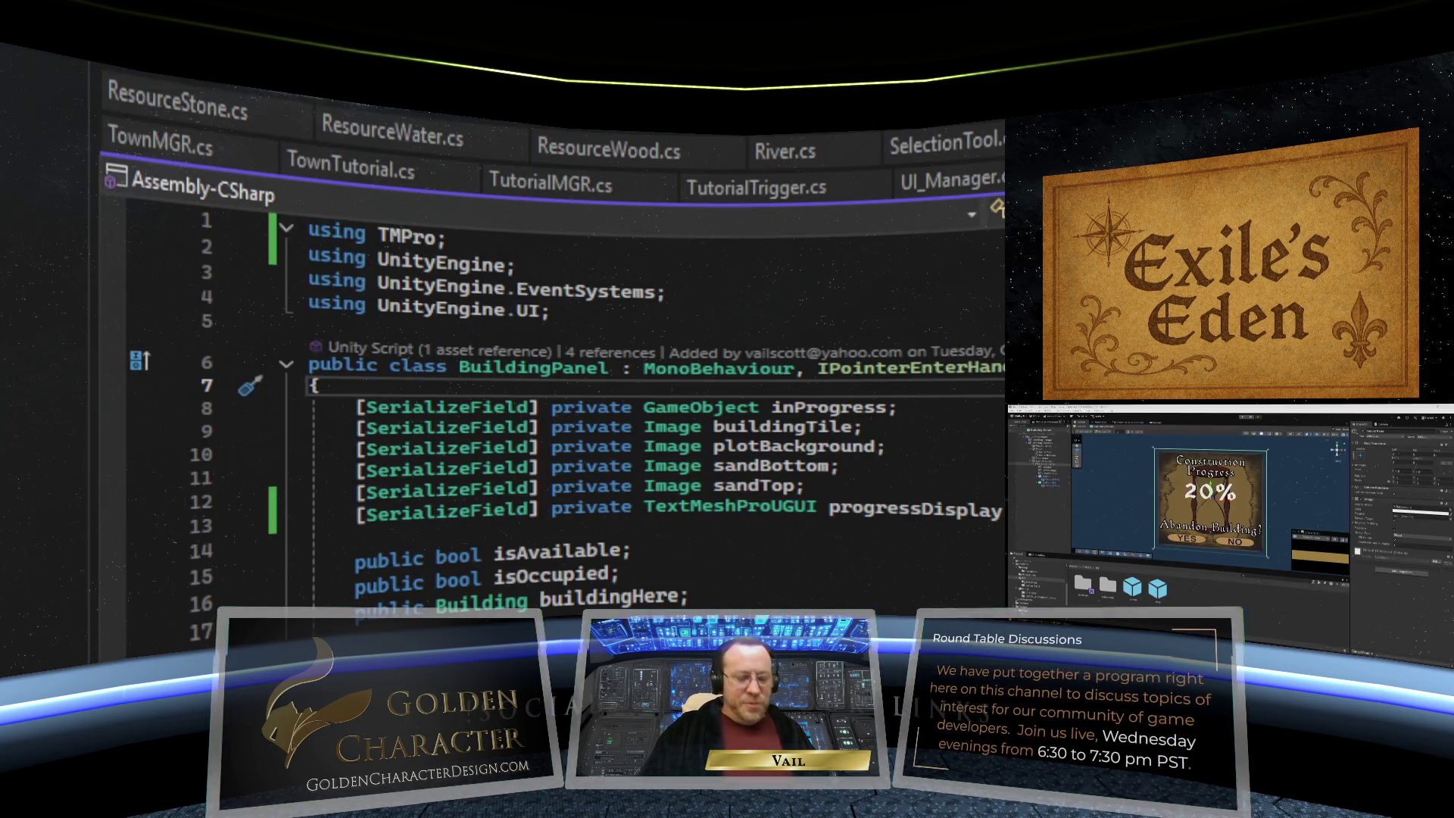
# - Declare [SerializeField] private GameObject cancelPanel; at the top of BuildingPanel and save
pyautogui.press('Return')
pyautogui.write('[Ser')
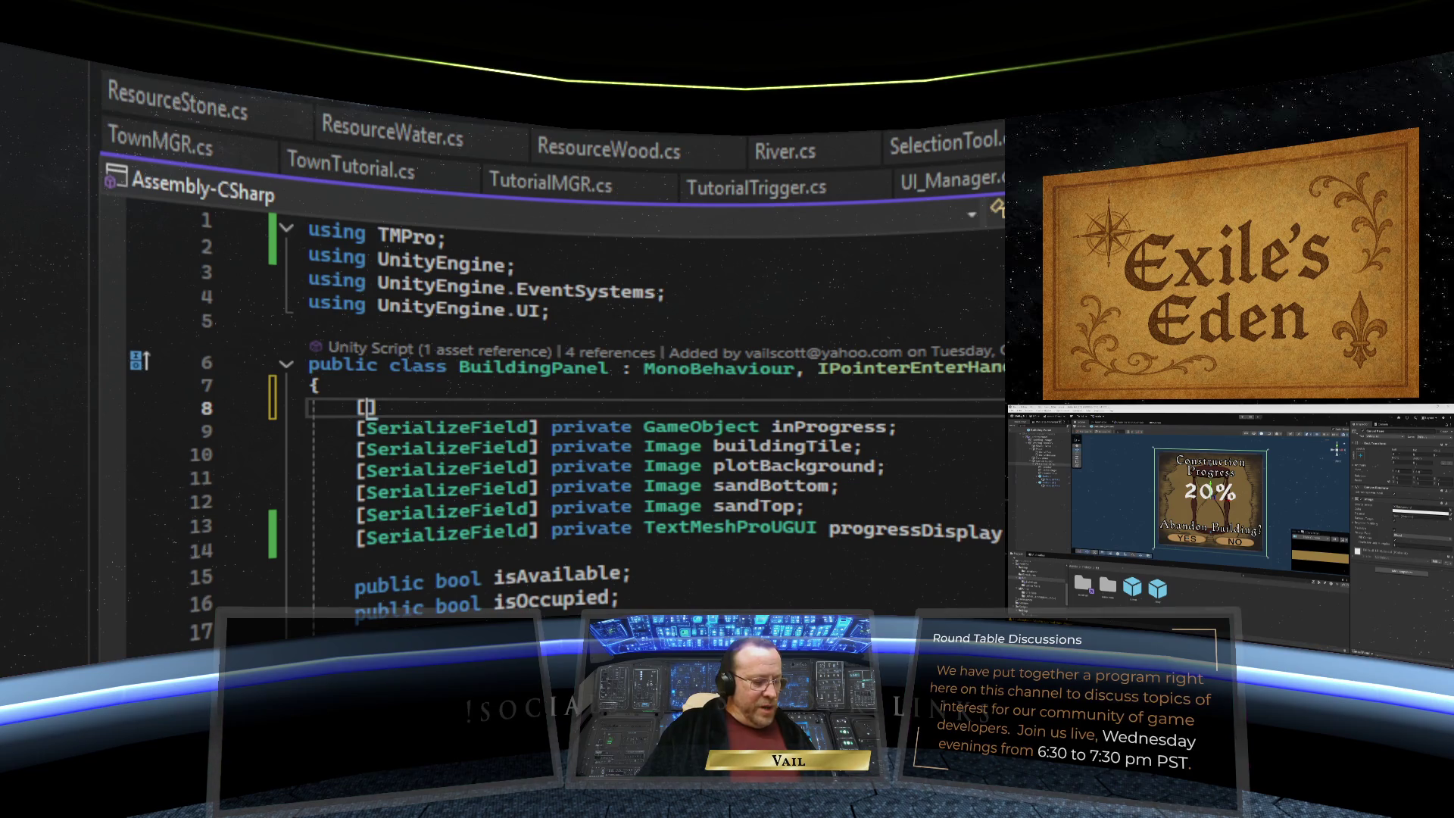
pyautogui.write('ializeField')
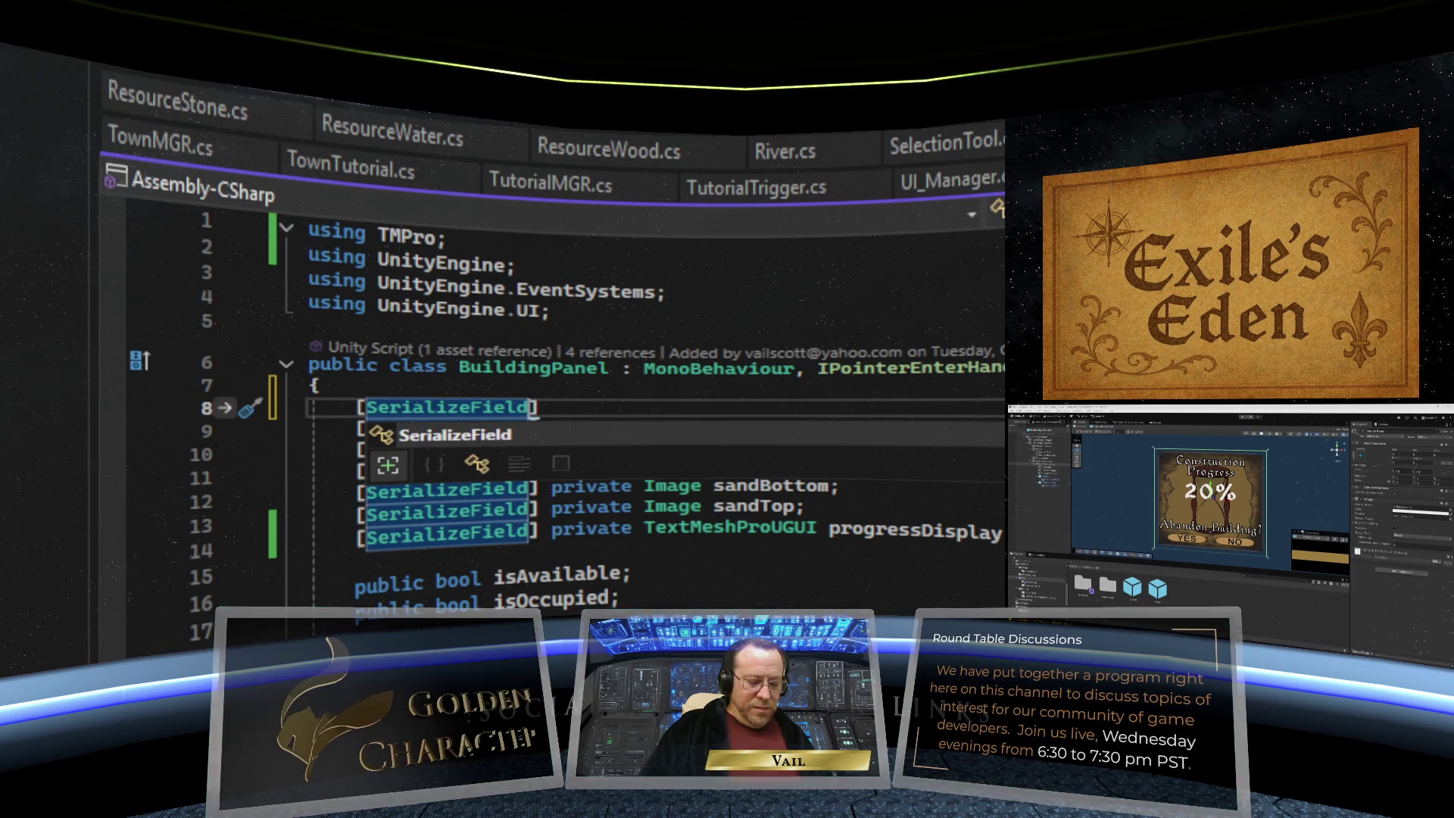
pyautogui.write('] p')
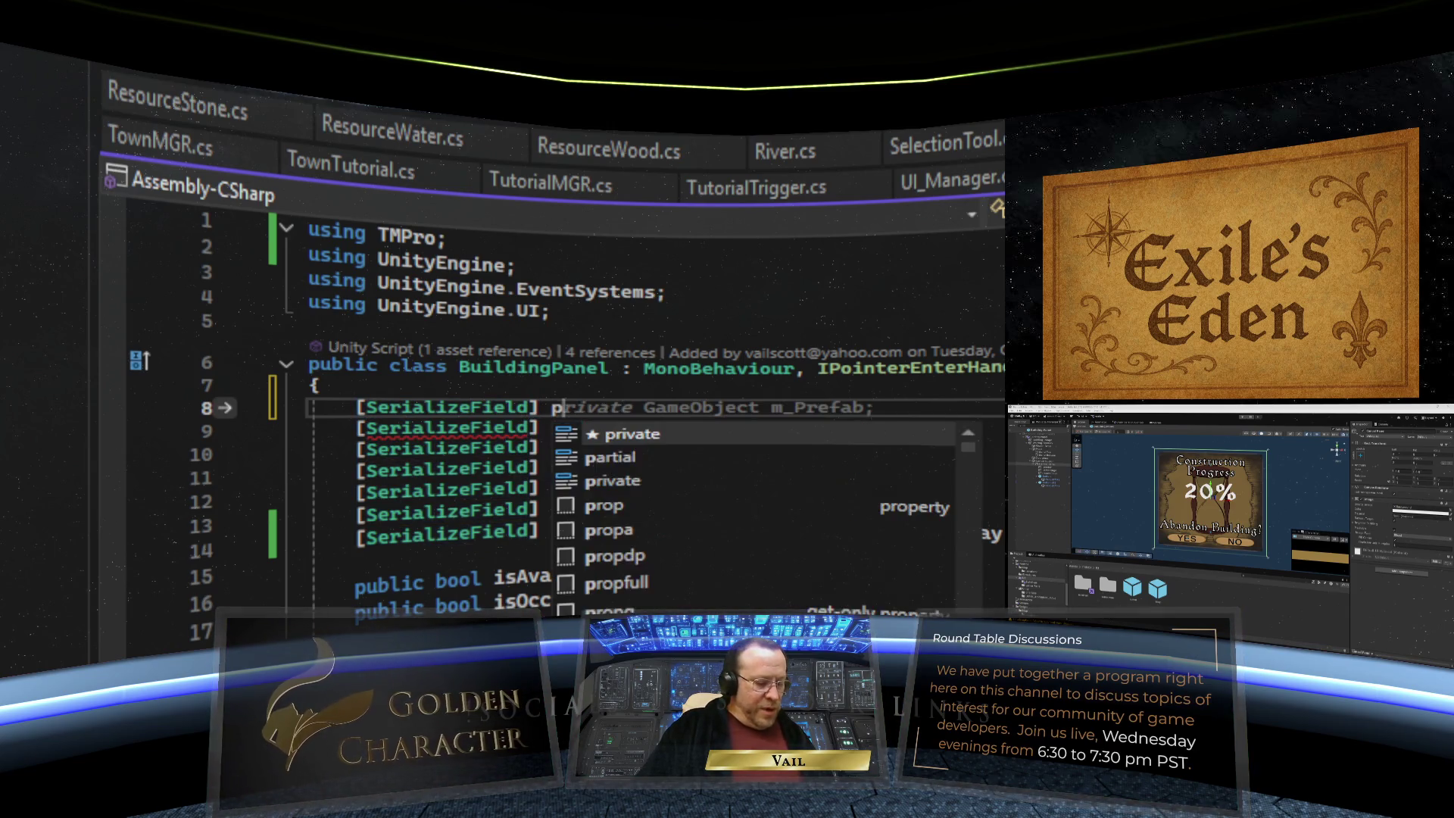
pyautogui.write('rivate GameObject')
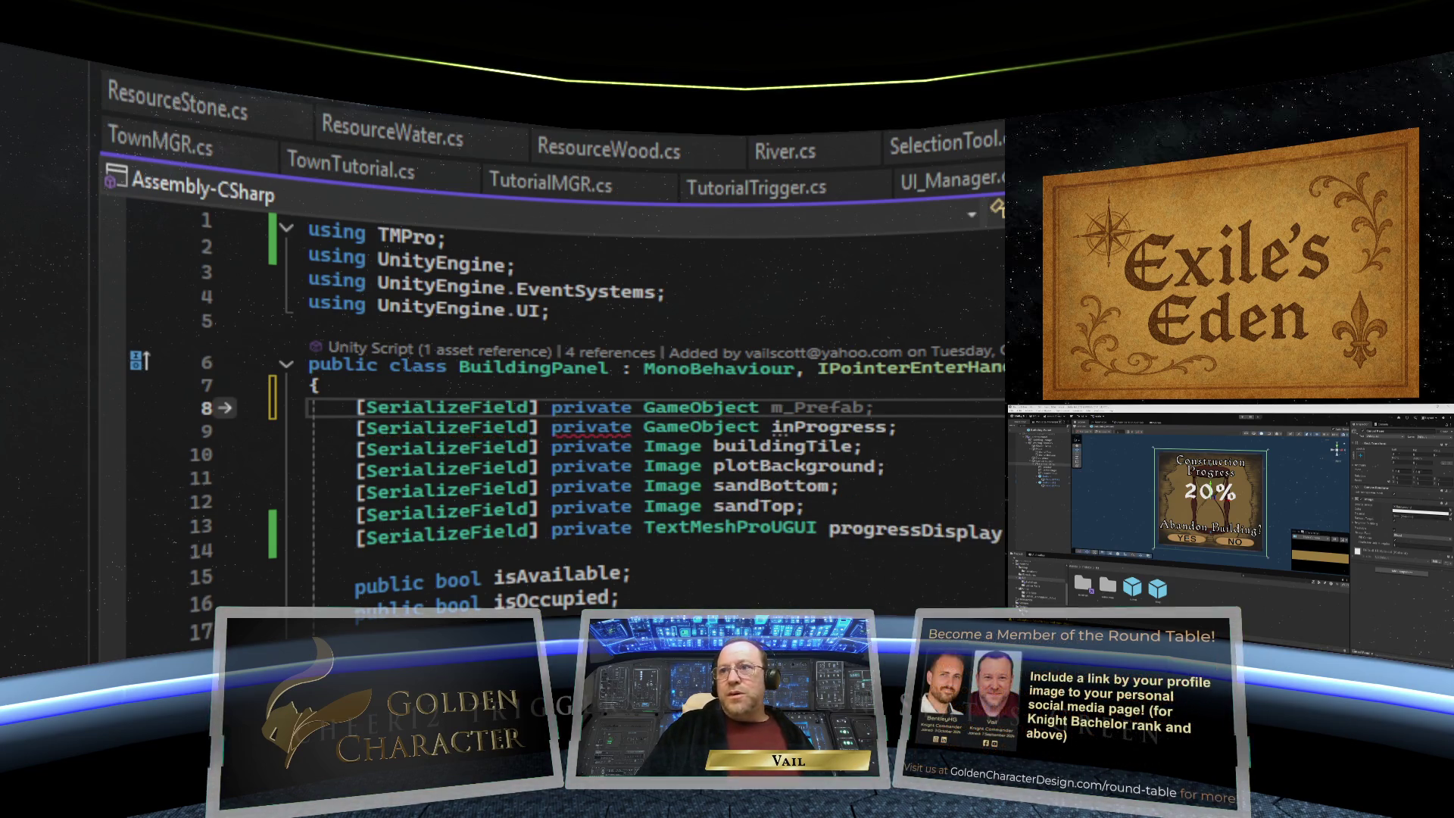
pyautogui.write(' cance')
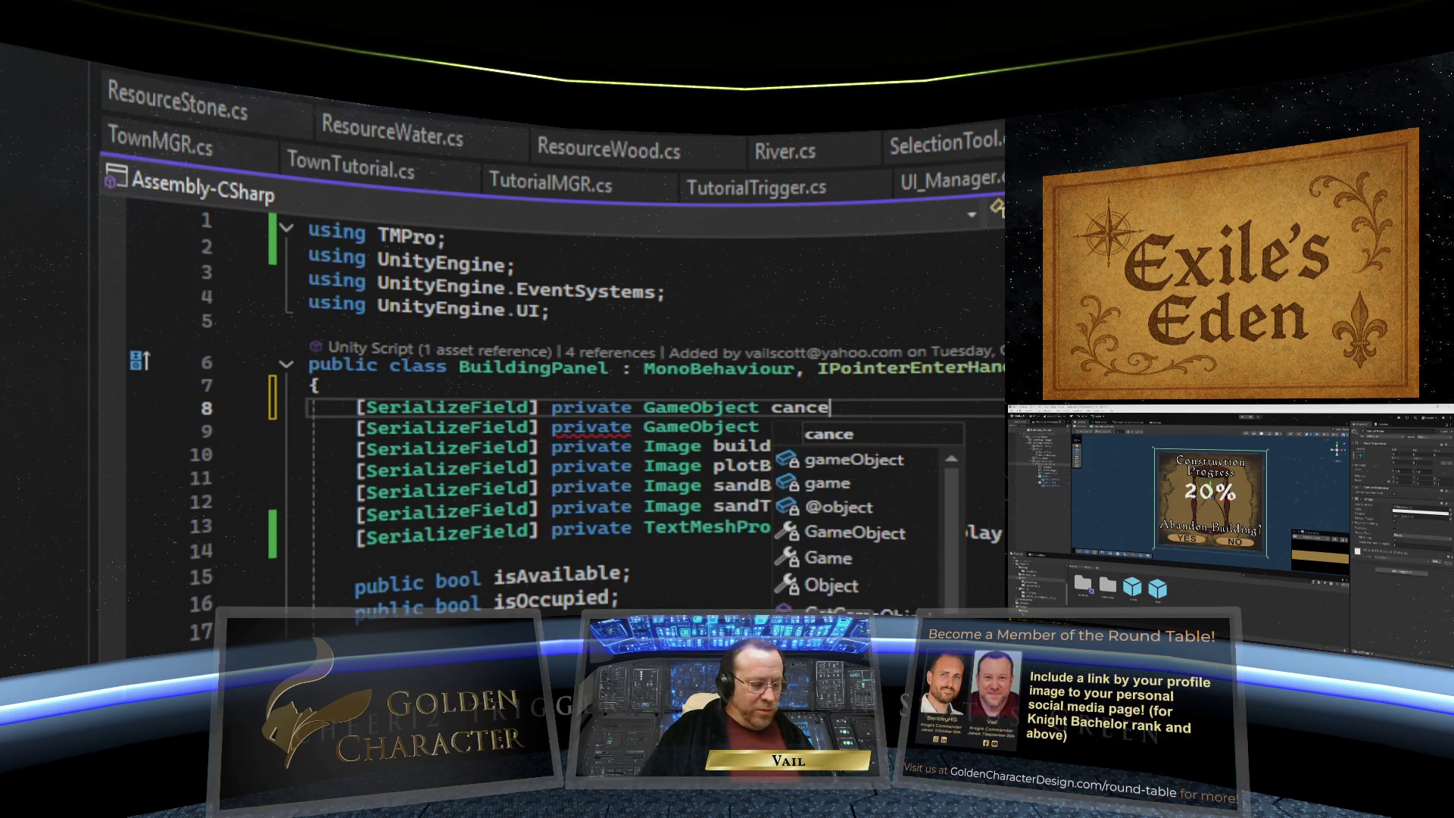
pyautogui.write('lPanel;')
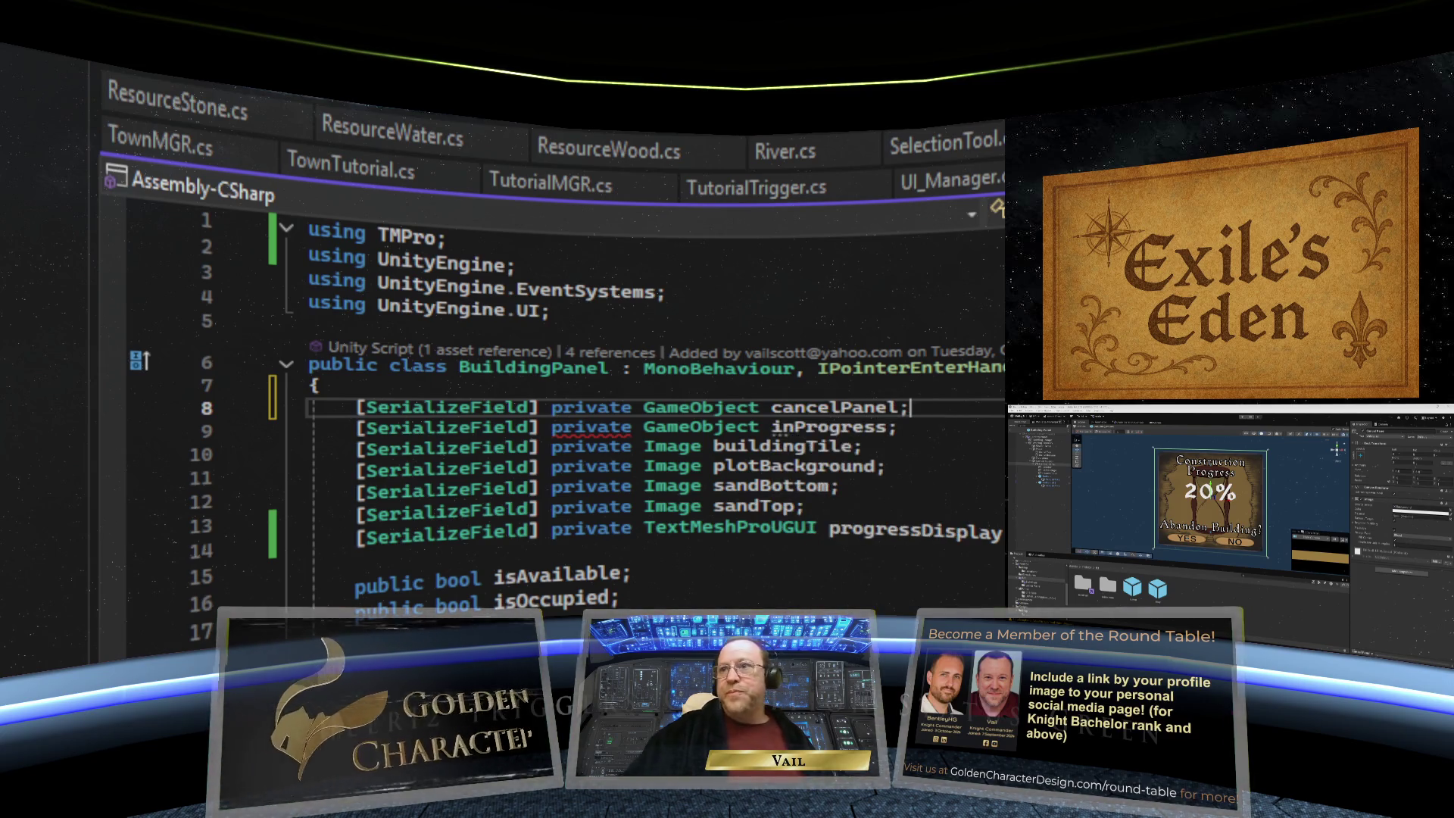
pyautogui.hotkey('ctrl', 's')
pyautogui.scroll(-5, 821, 588)
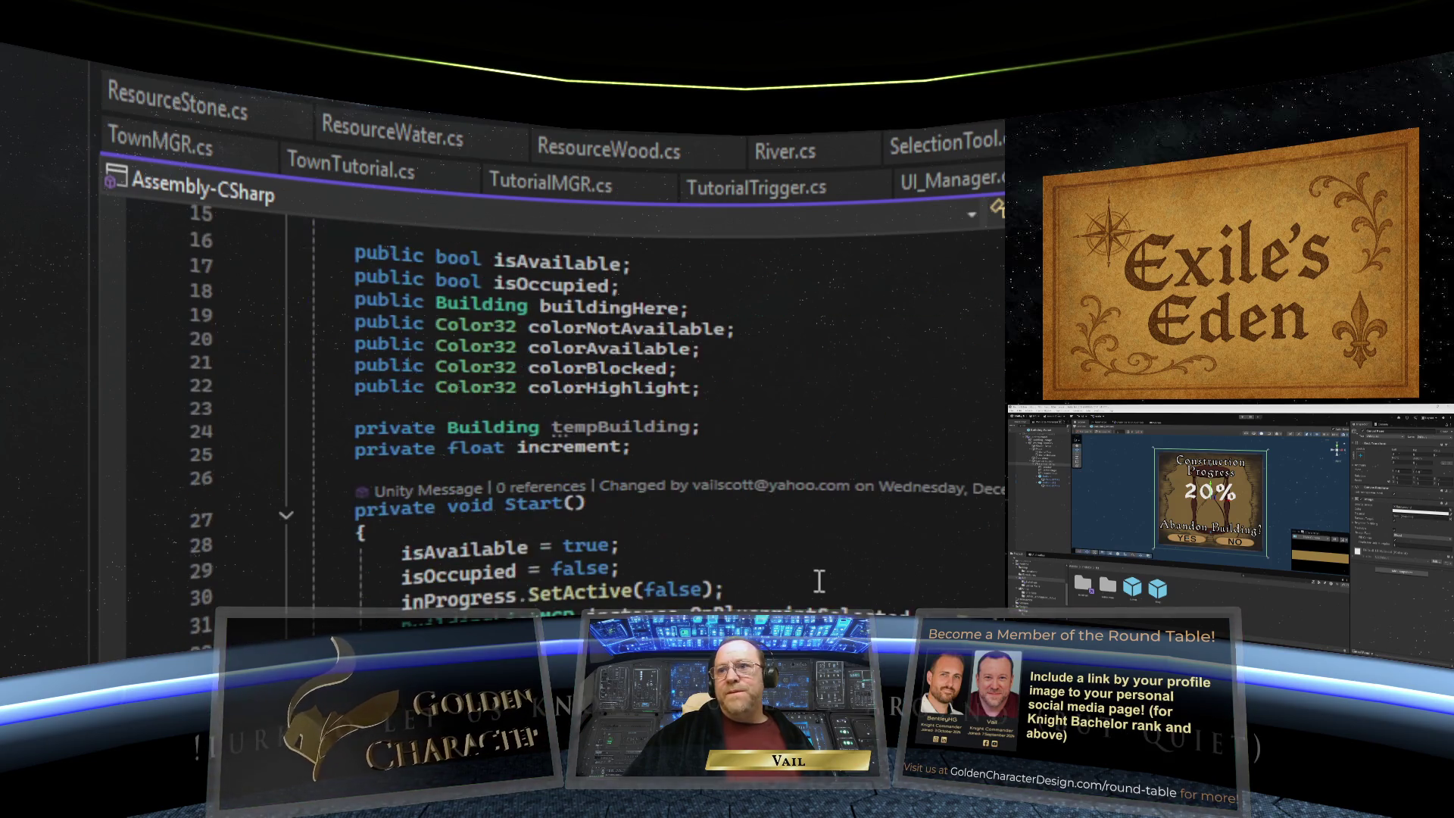
pyautogui.scroll(-20, 785, 568)
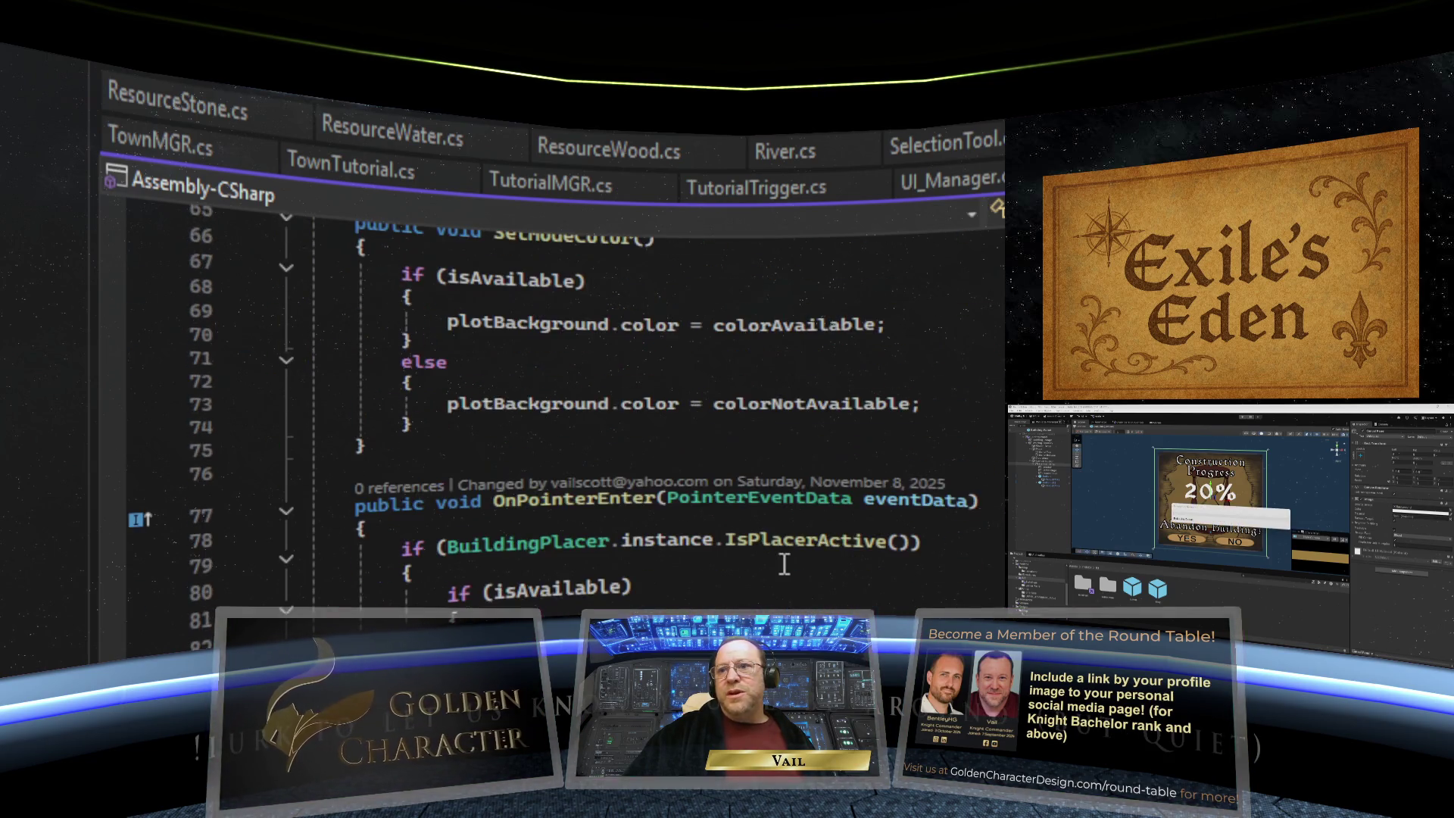
pyautogui.scroll(-9, 782, 564)
# - Write OpenCancelPanel() below AbandonConstruction, calling cancelPanel.SetActive(true)
pyautogui.click(421, 470)
pyautogui.press('Return')
pyautogui.press('Return')
pyautogui.write('p')
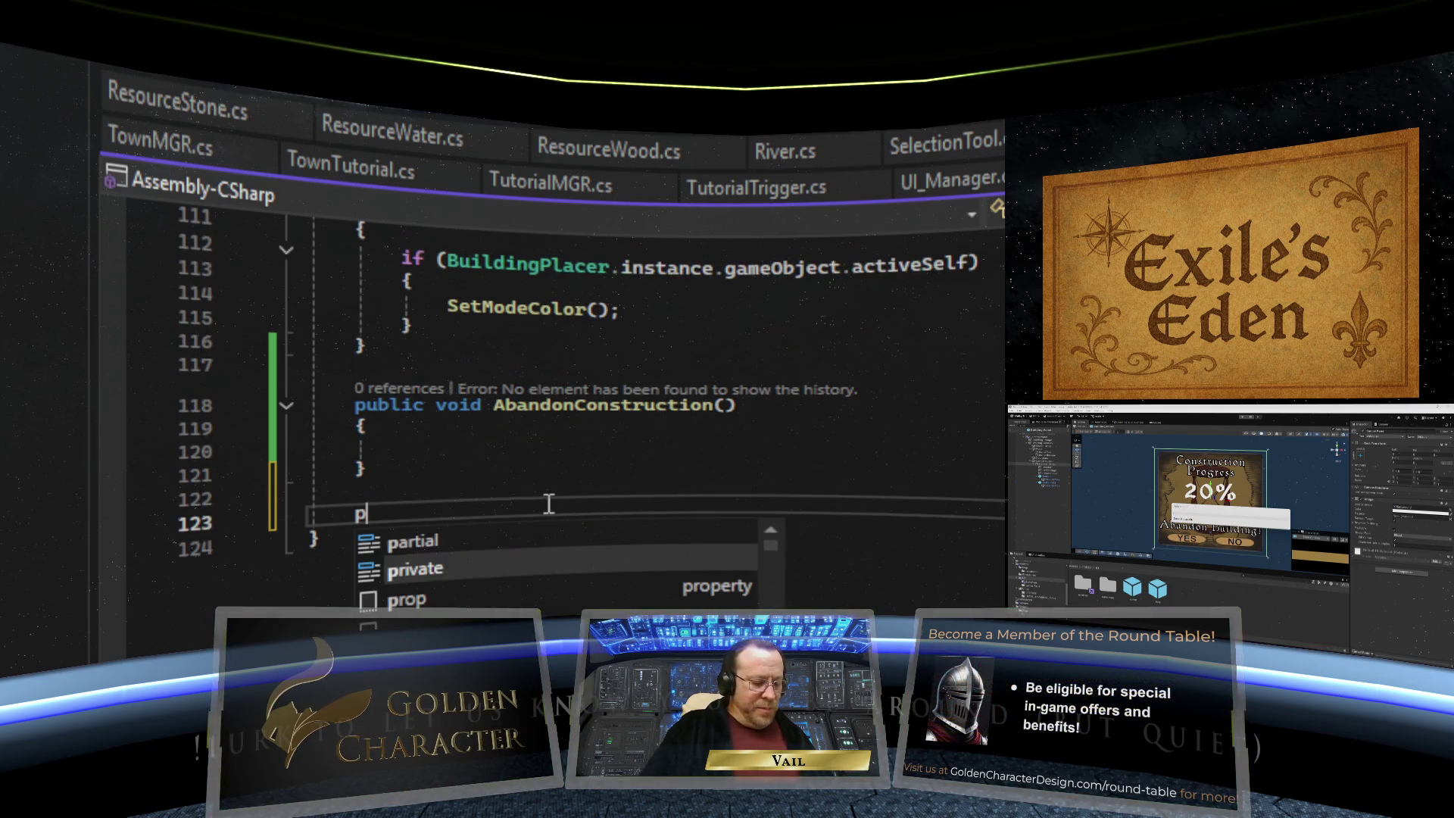
pyautogui.write('ublic bool BuildingPlacerActive() {')
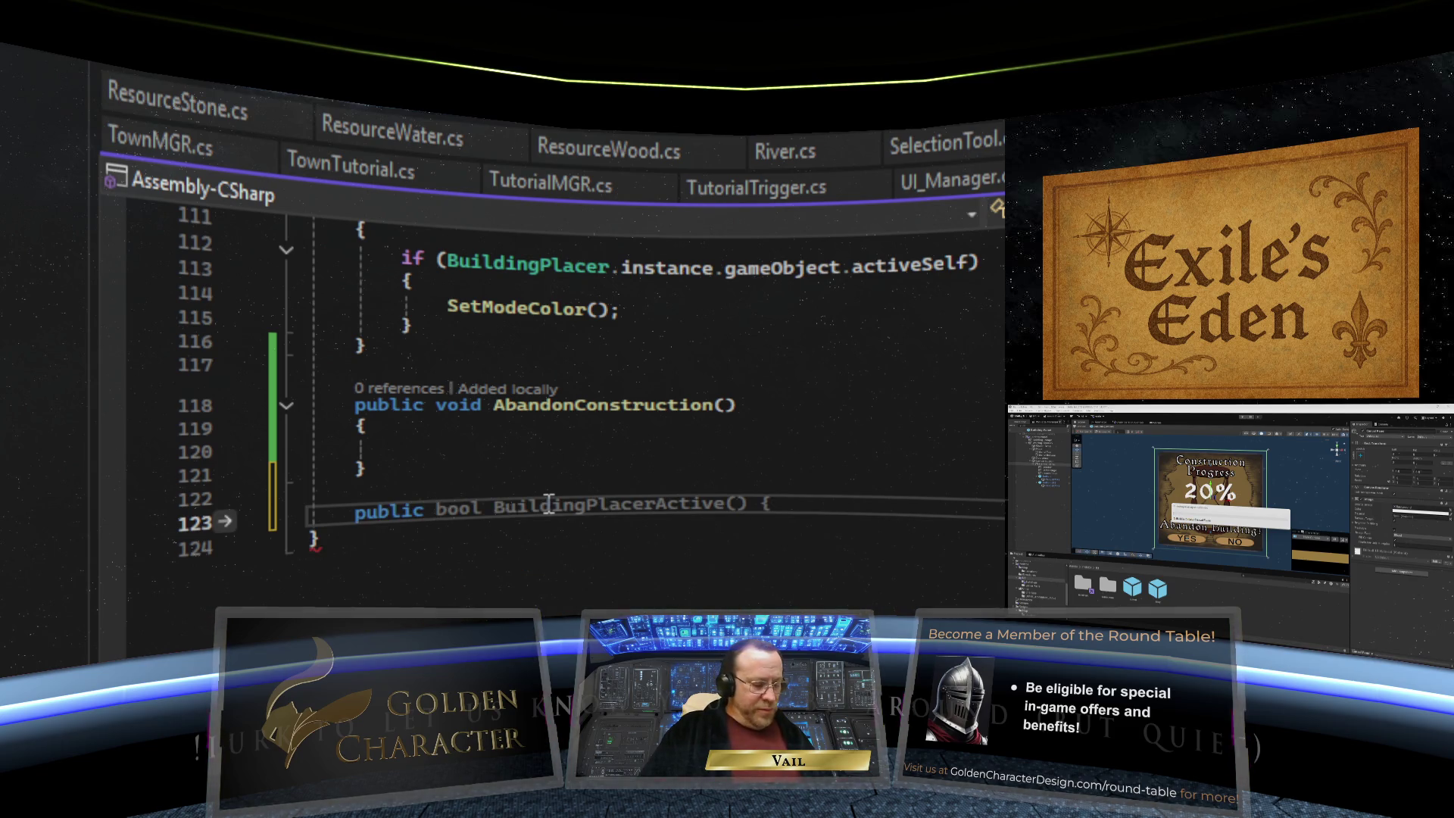
pyautogui.write('void ')
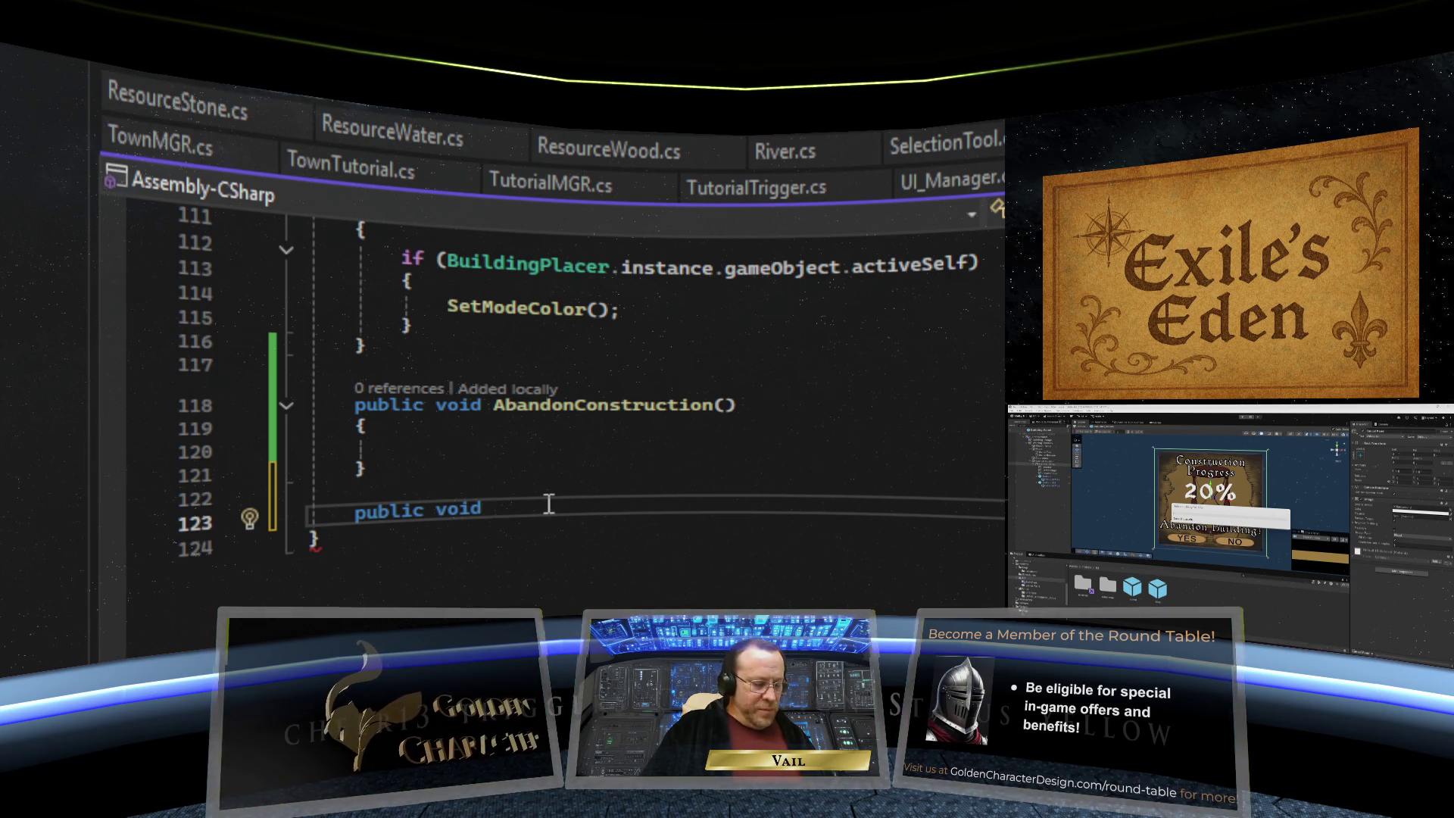
pyautogui.write('Open')
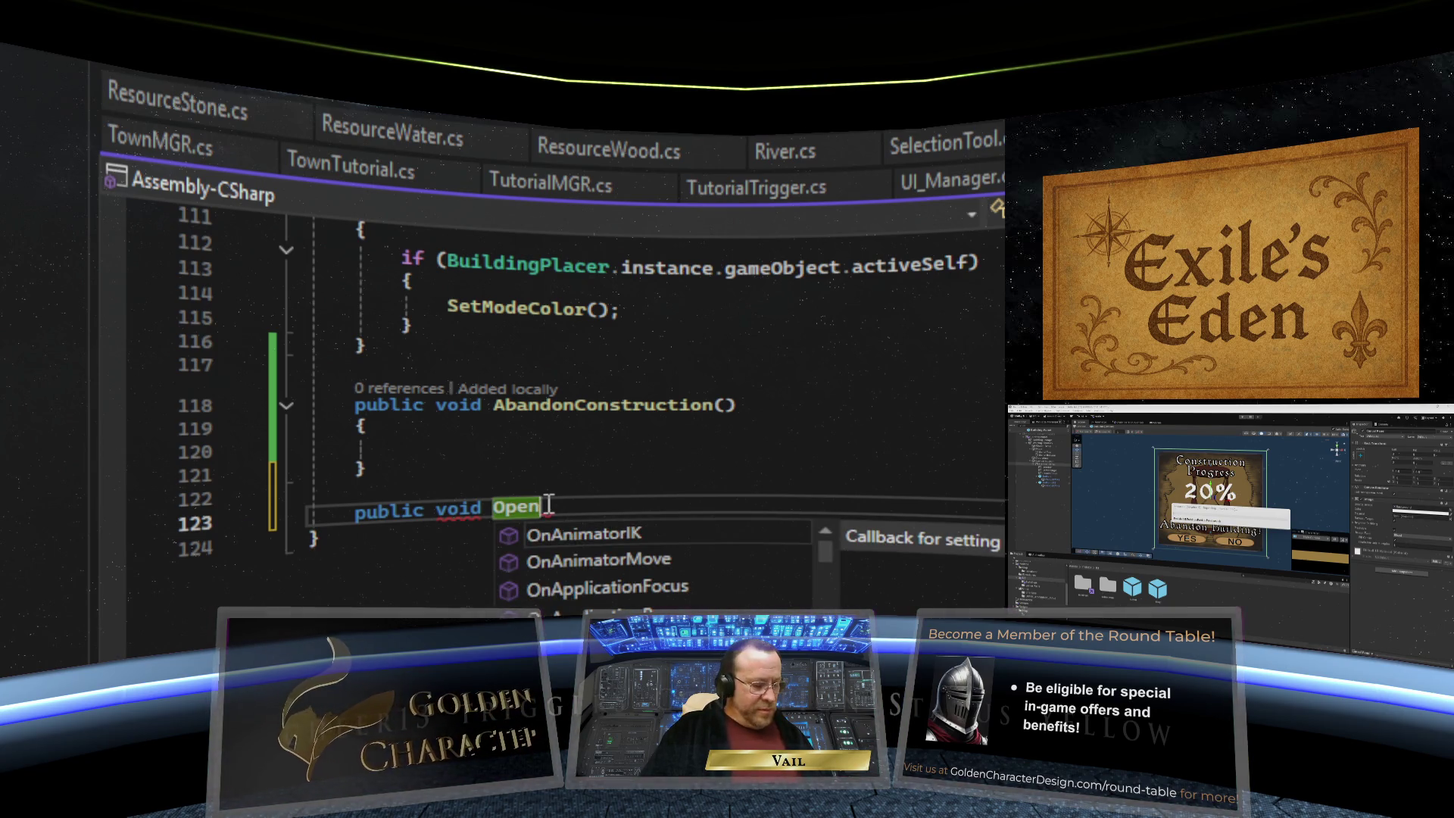
pyautogui.write('CancelPan')
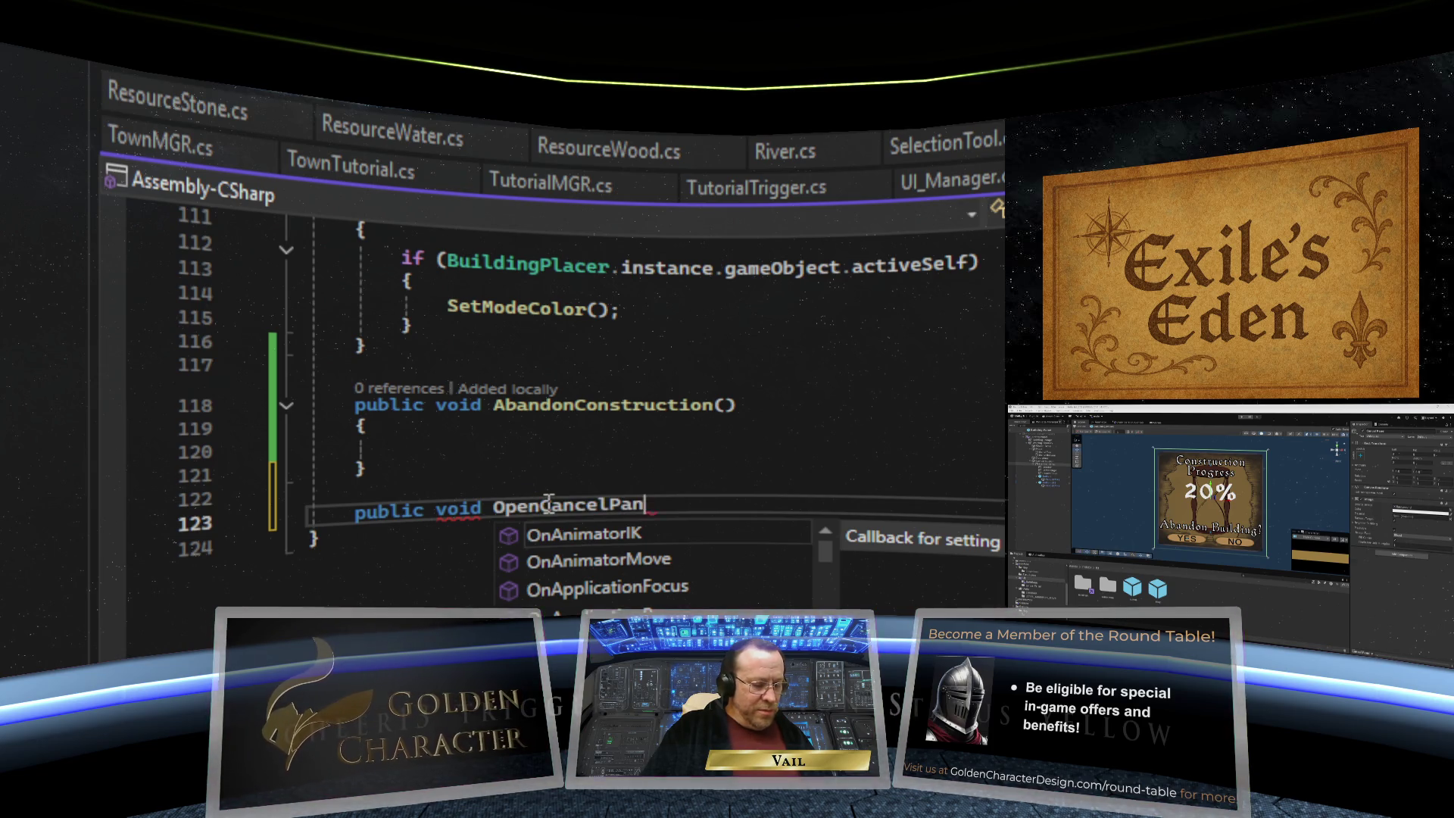
pyautogui.write('el() {')
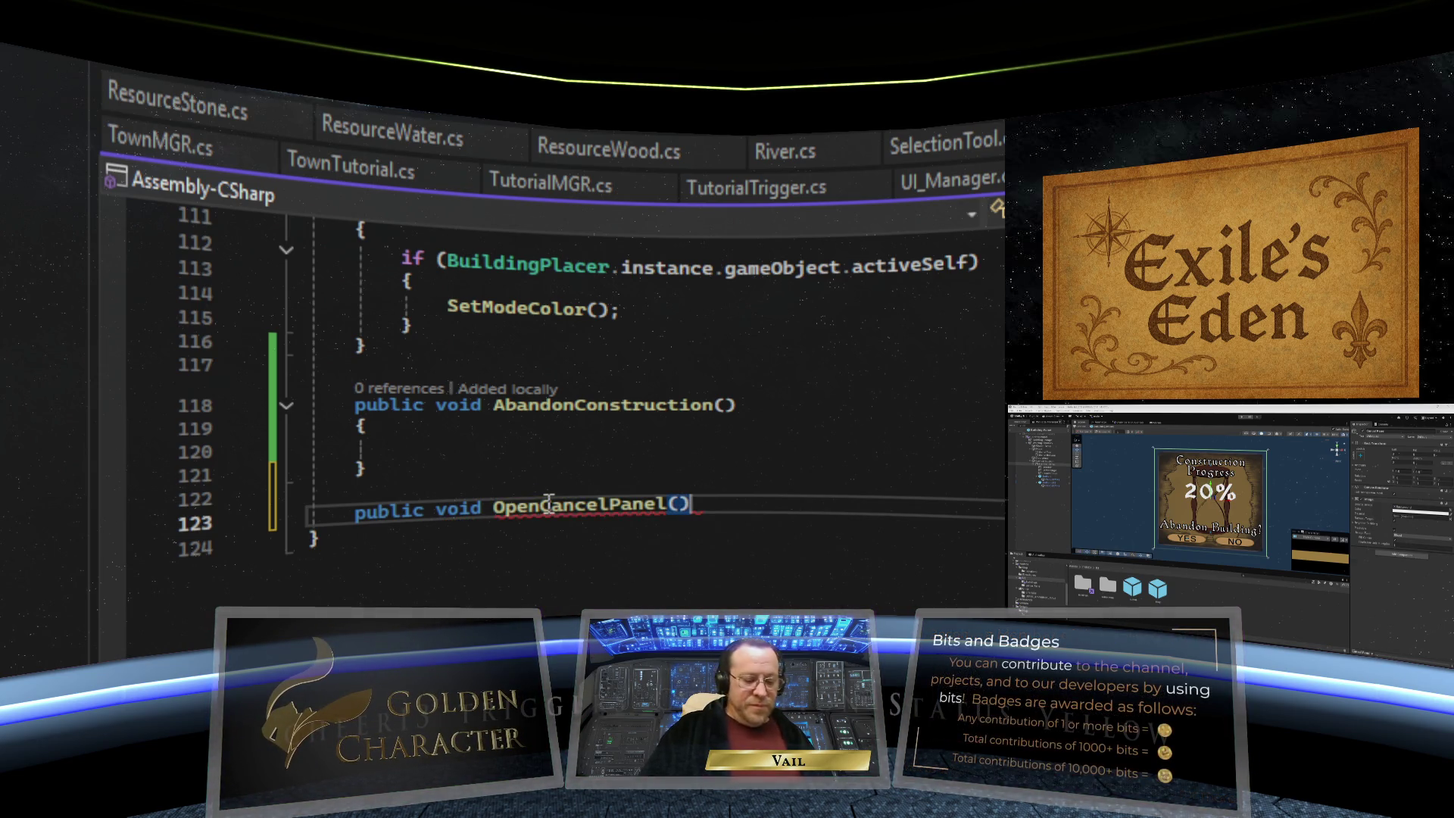
pyautogui.press('Return')
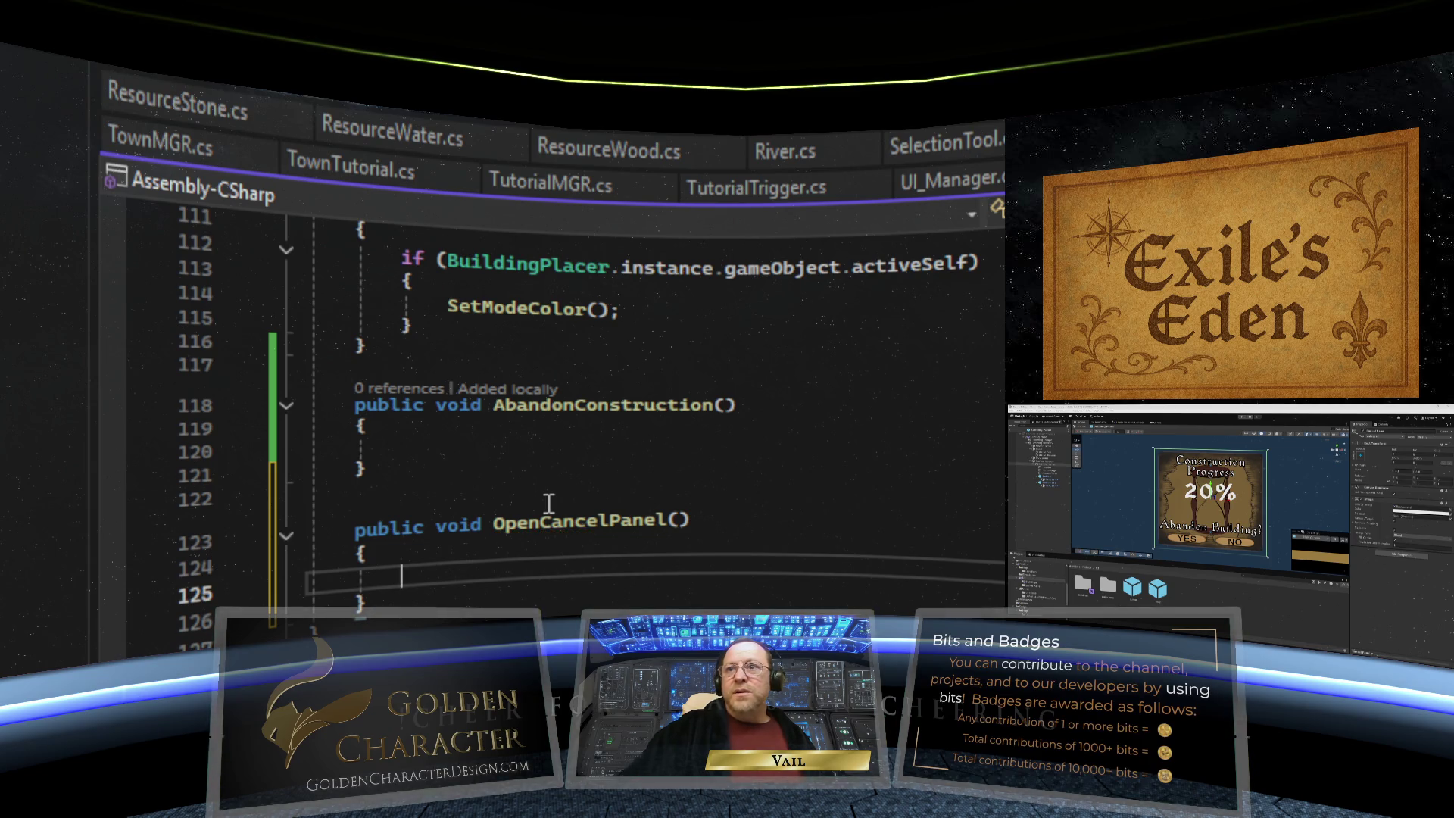
pyautogui.scroll(-3, 558, 424)
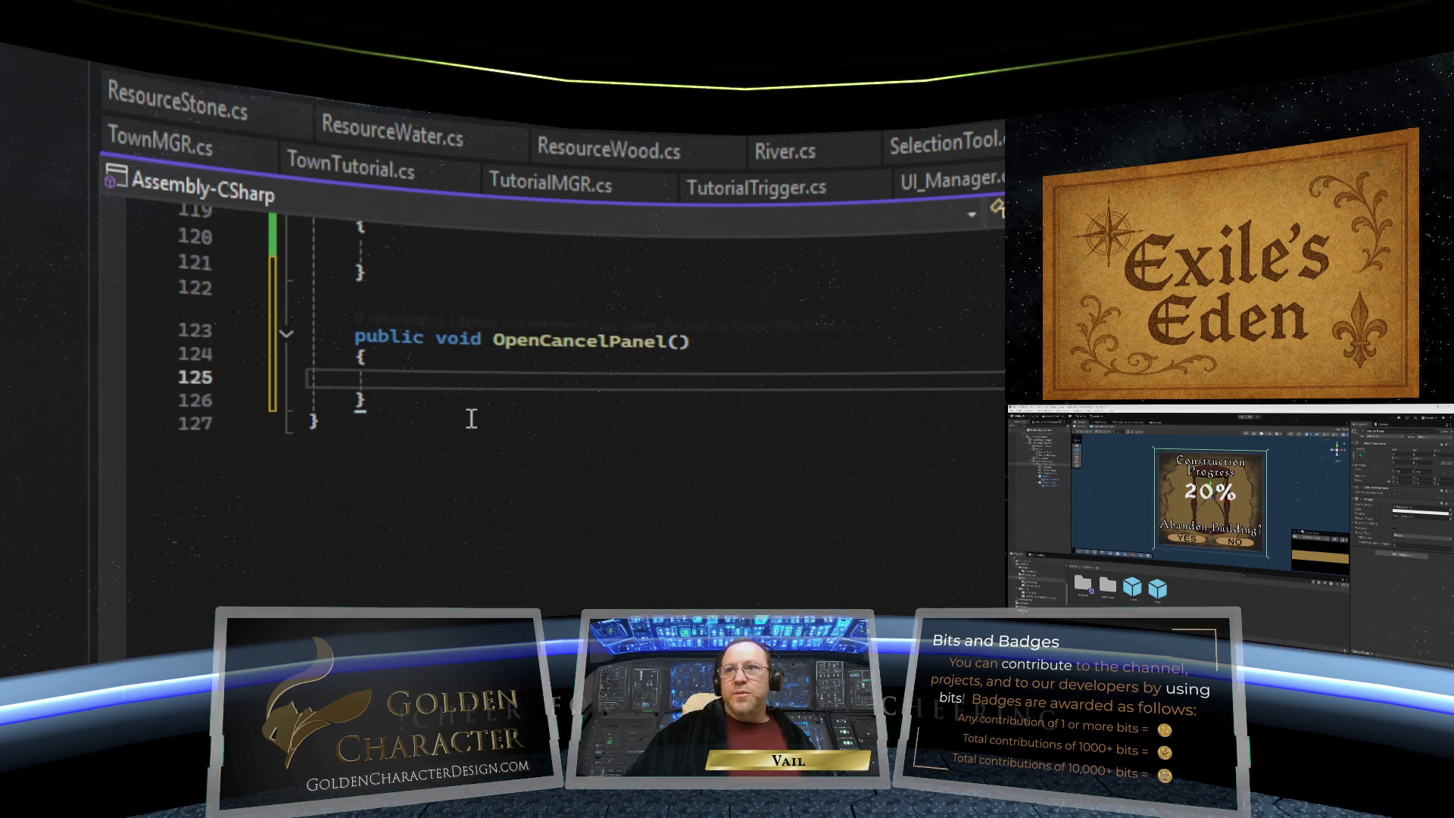
pyautogui.write('cance')
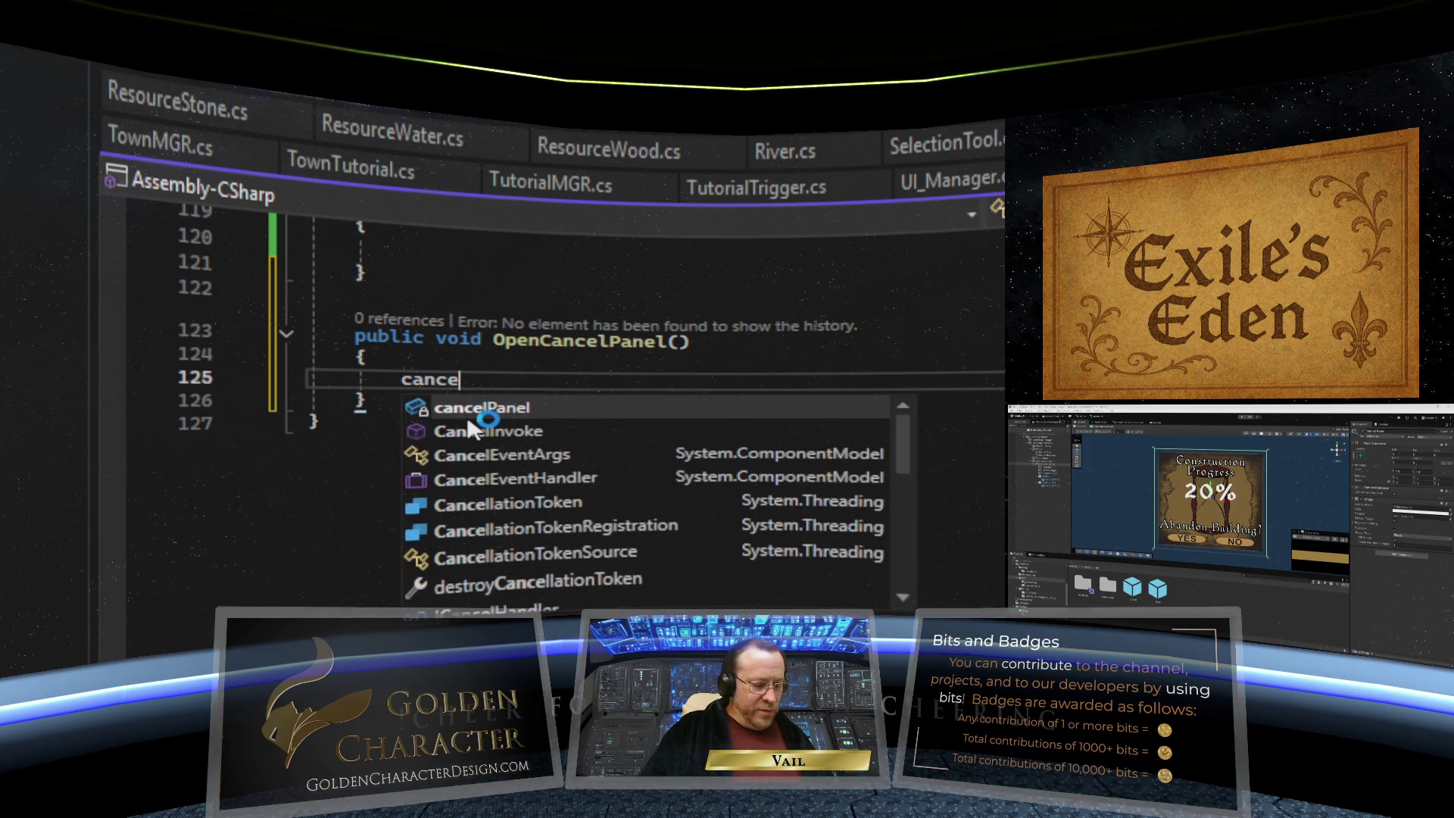
pyautogui.write('lPanel')
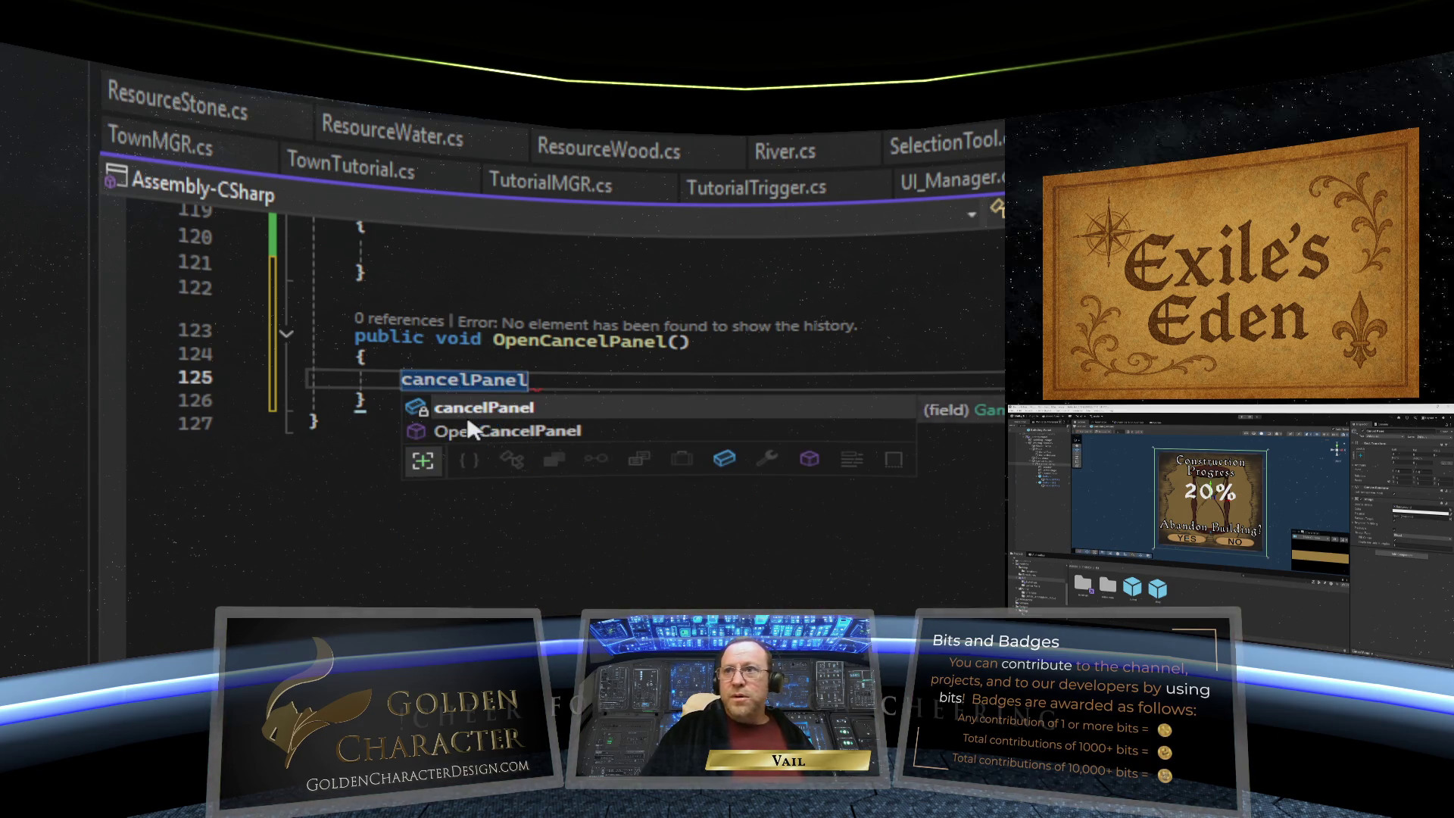
pyautogui.write('.')
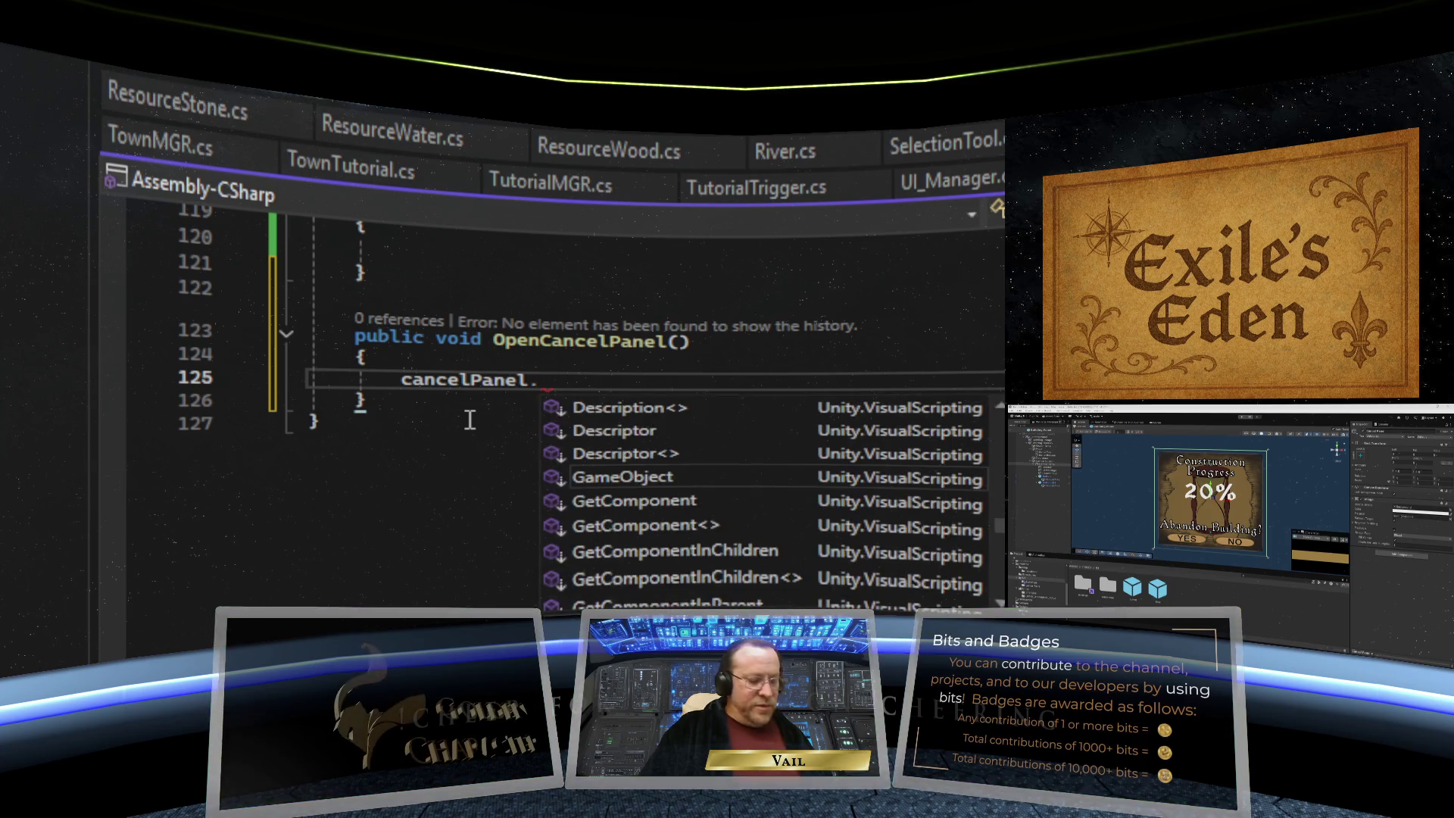
pyautogui.write('Set')
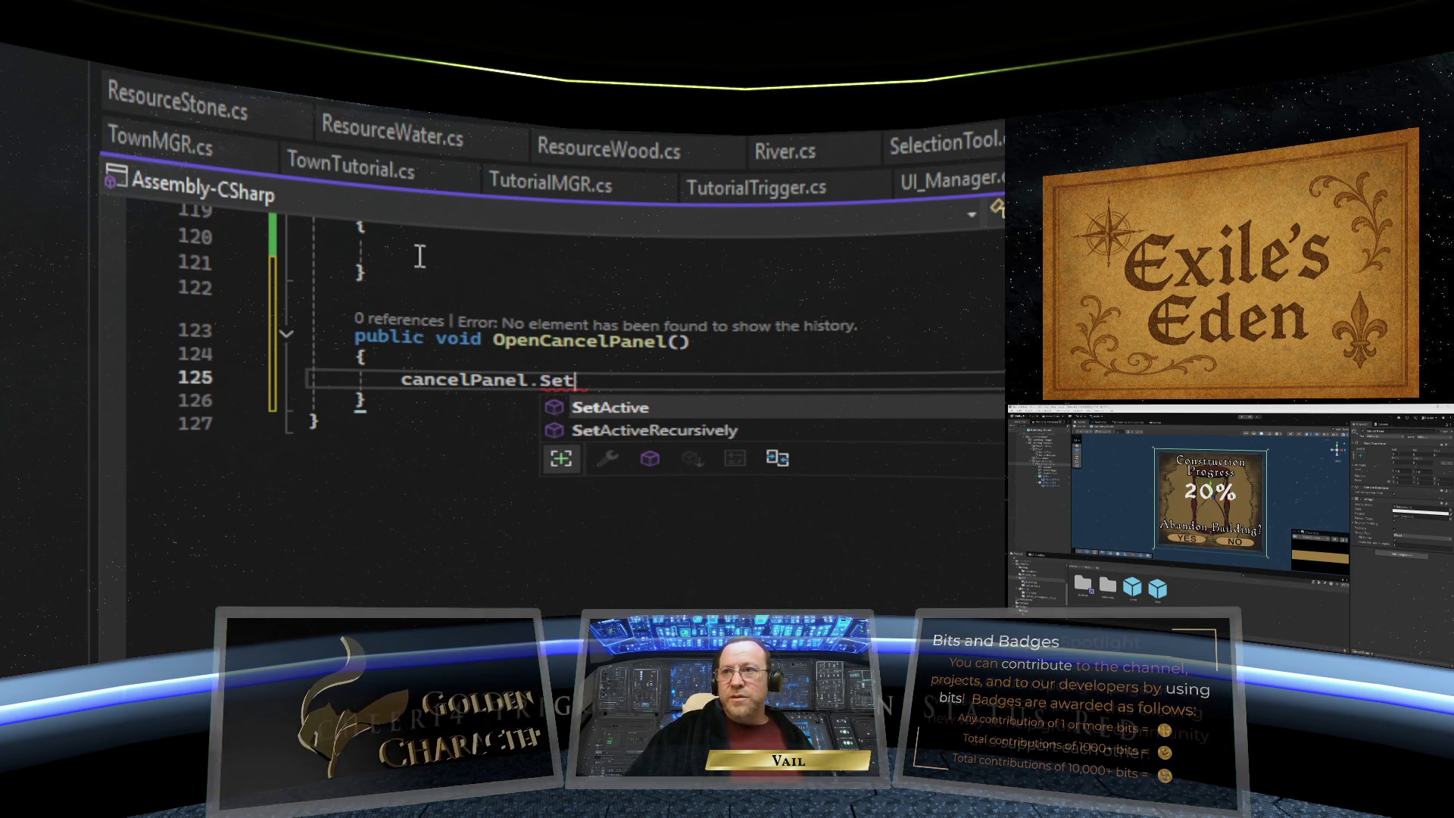
pyautogui.write('Active')
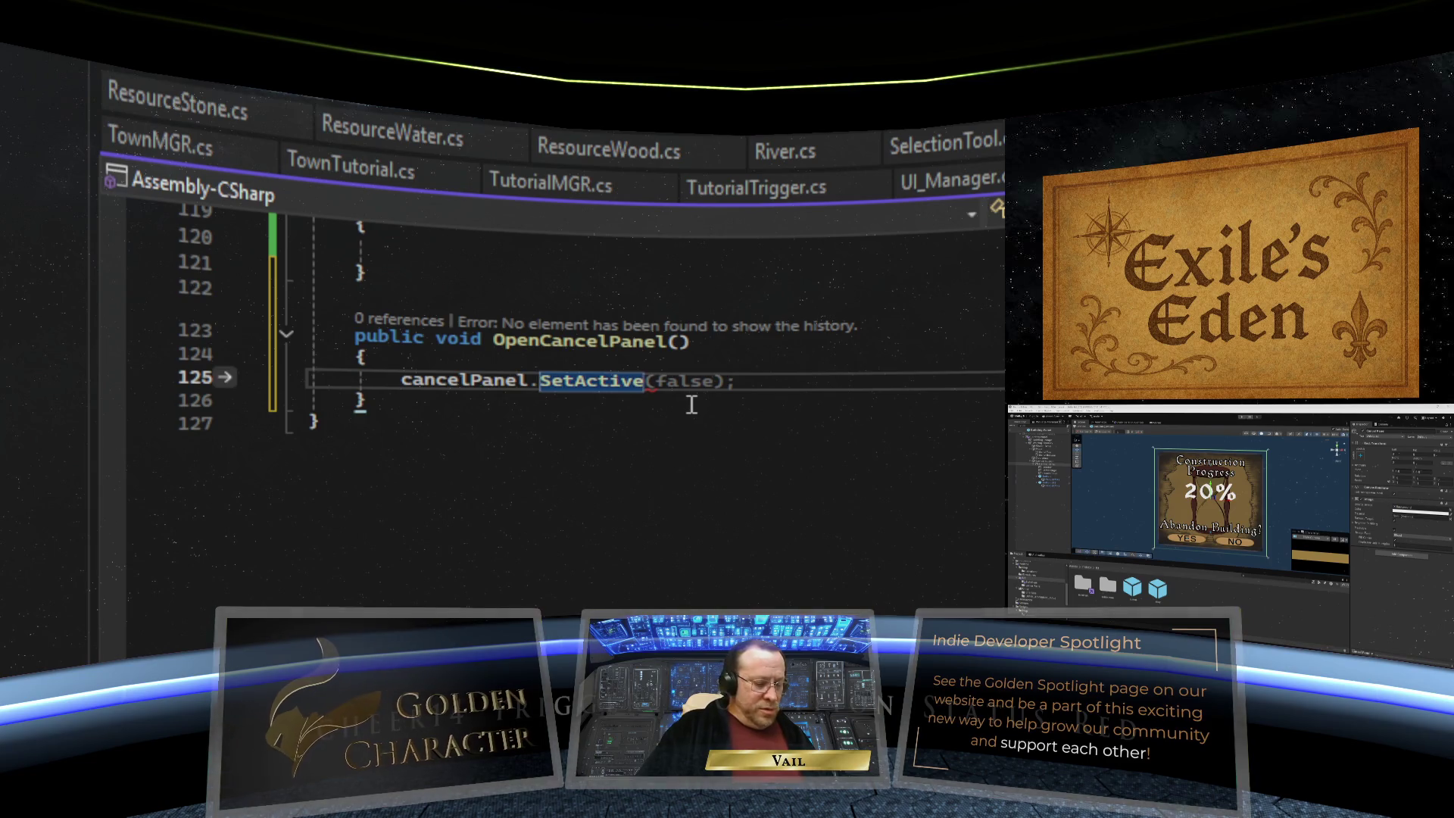
pyautogui.write('(true')
pyautogui.press('Tab')
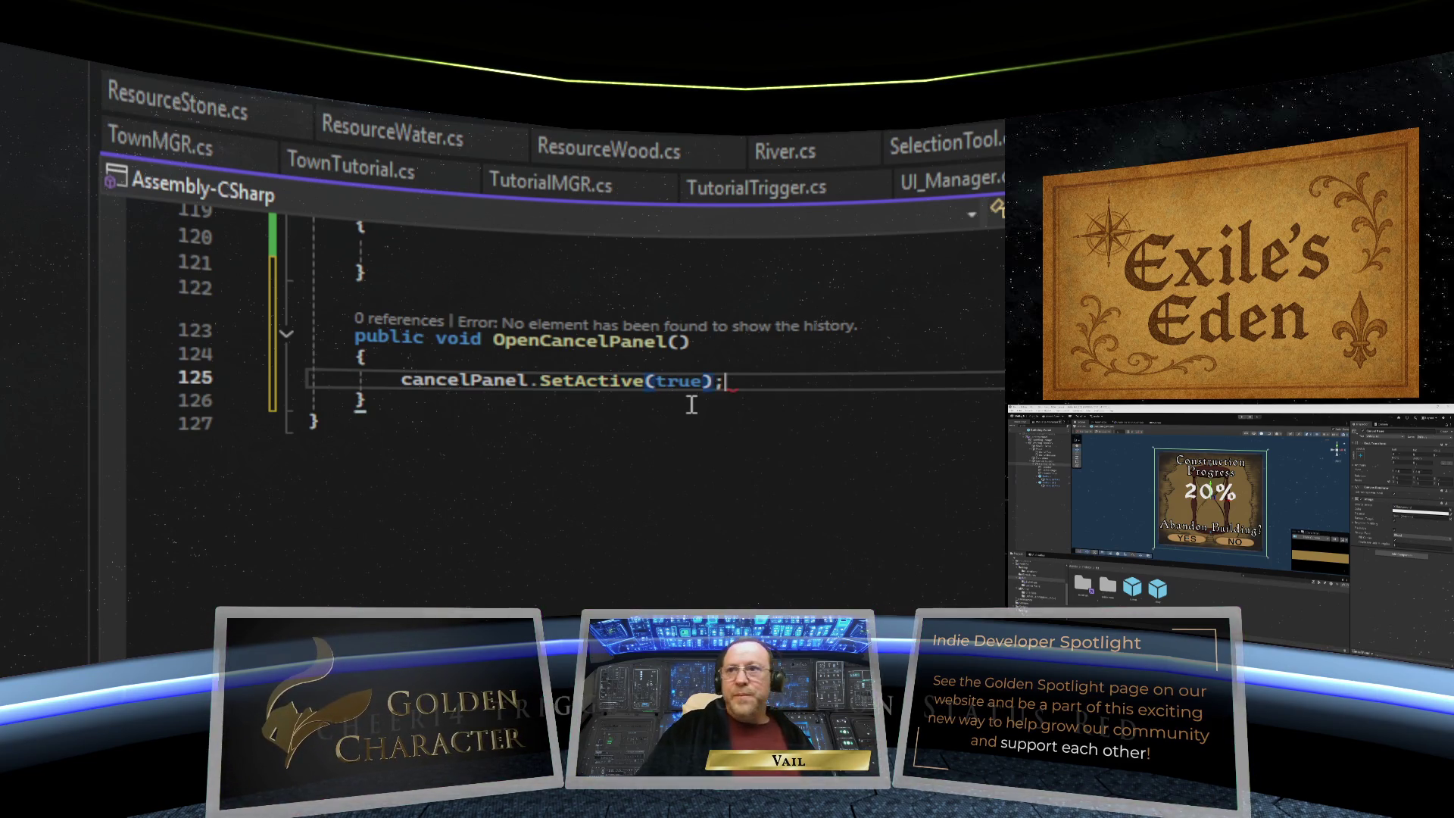
# - Begin a public void CloseCancelPanel() declaration after OpenCancelPanel
pyautogui.click(469, 399)
pyautogui.press('Return')
pyautogui.press('Return')
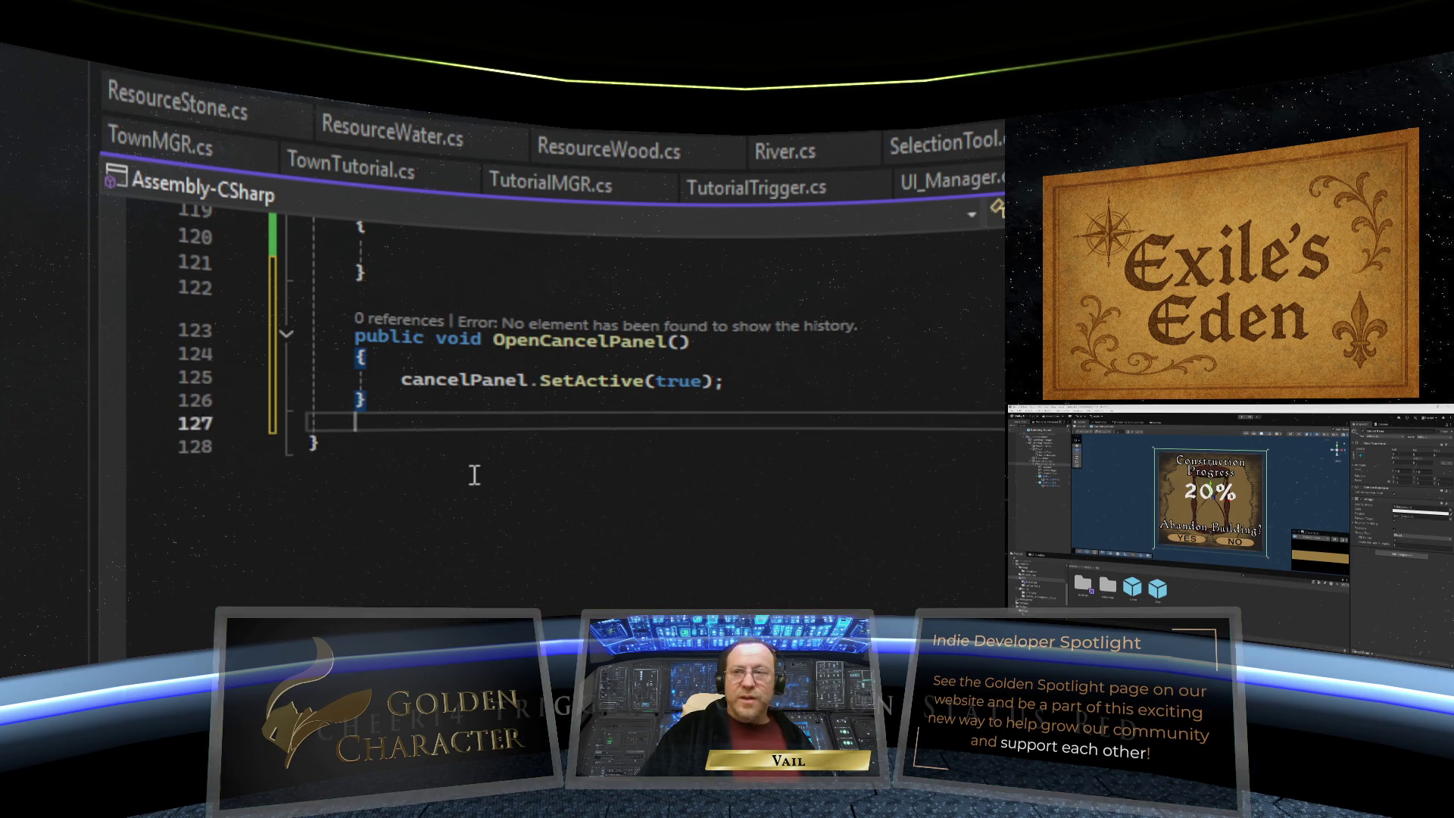
pyautogui.write('publ')
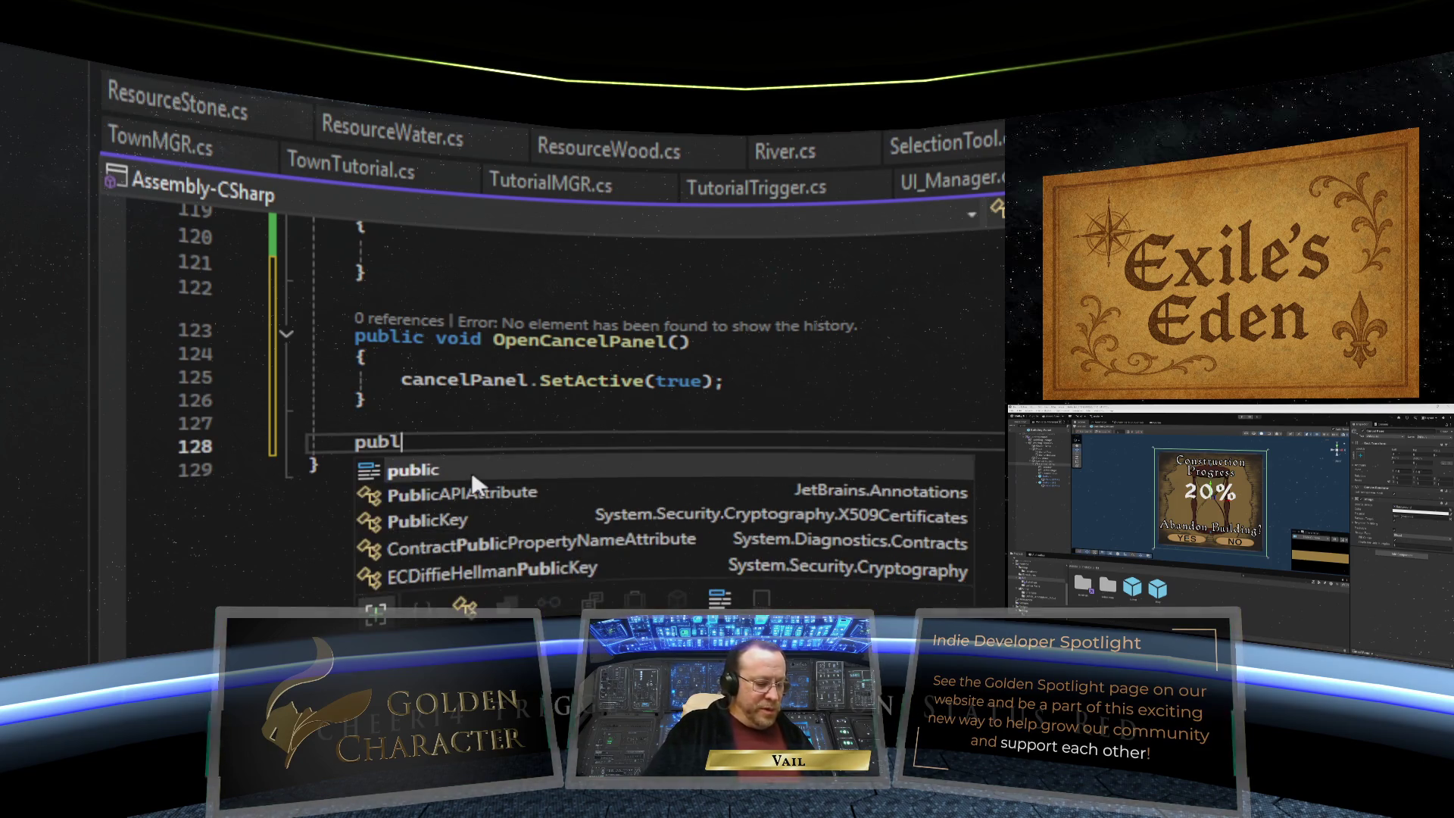
pyautogui.write('ic void')
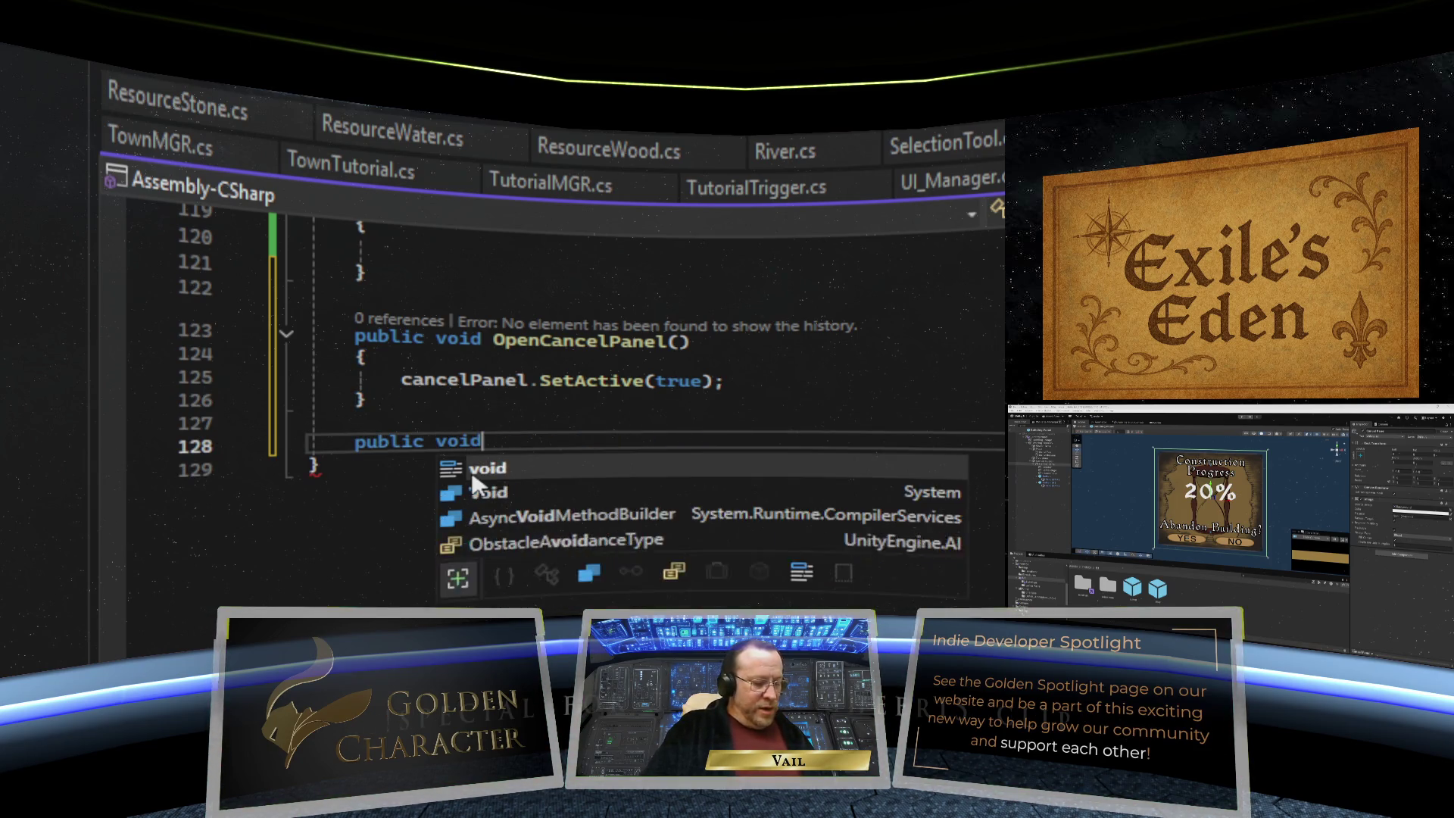
pyautogui.write(' Close')
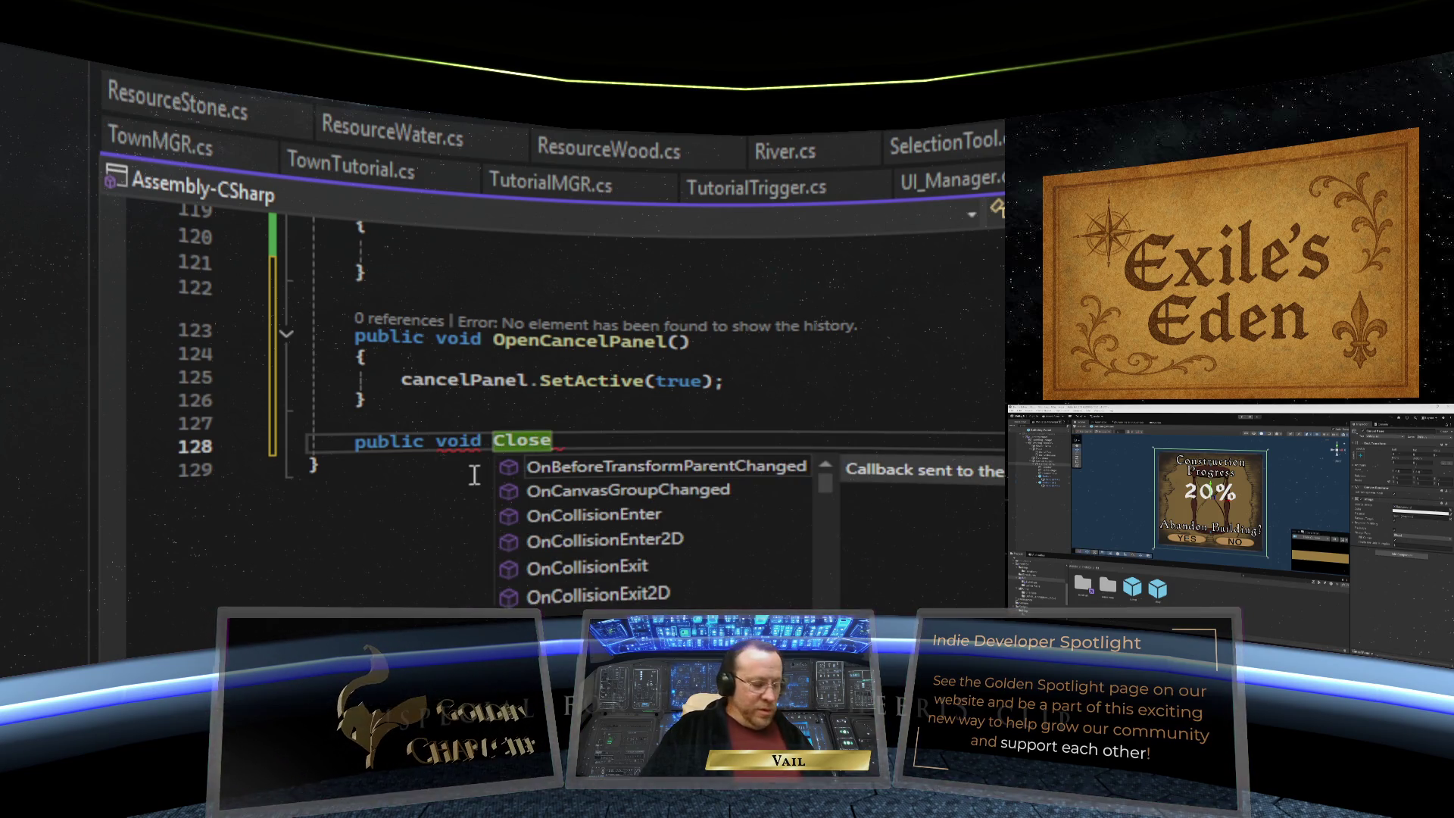
pyautogui.write('CancelPa')
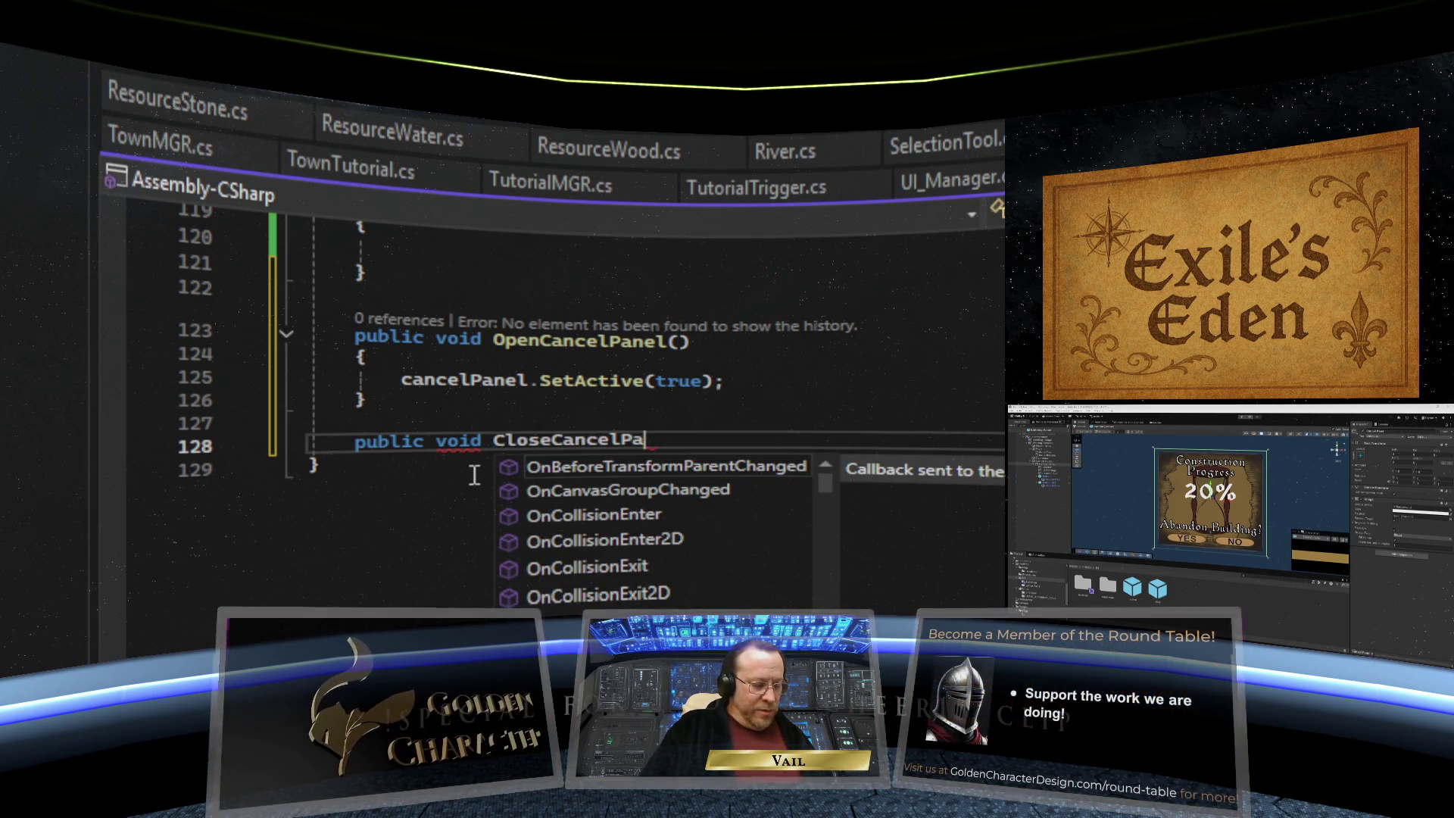
pyautogui.write('nel()')
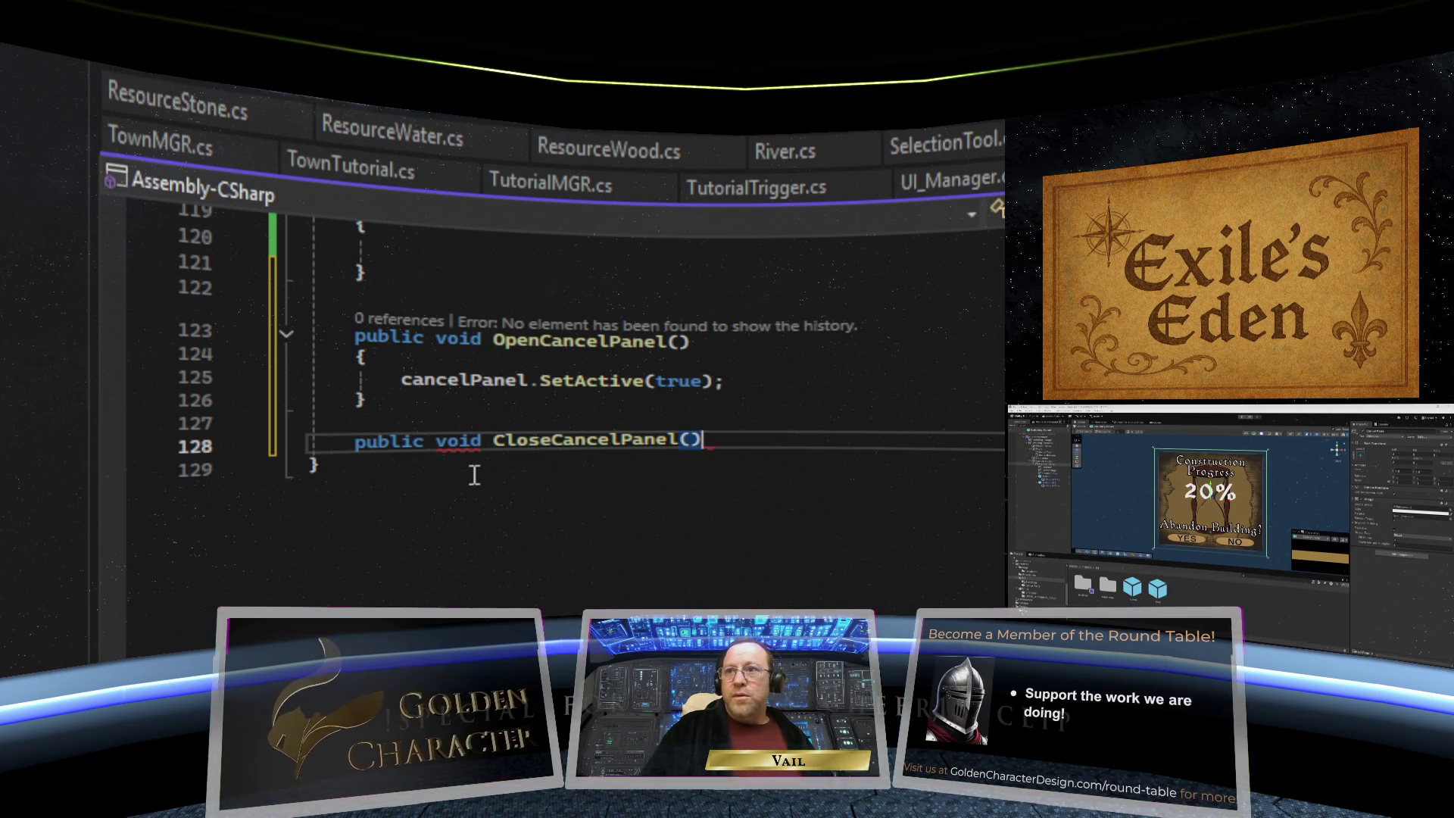
# - Give CloseCancelPanel a body calling cancelPanel.SetActive(false), save, and return to Unity
pyautogui.press('Return')
pyautogui.write('{')
pyautogui.press('Return')
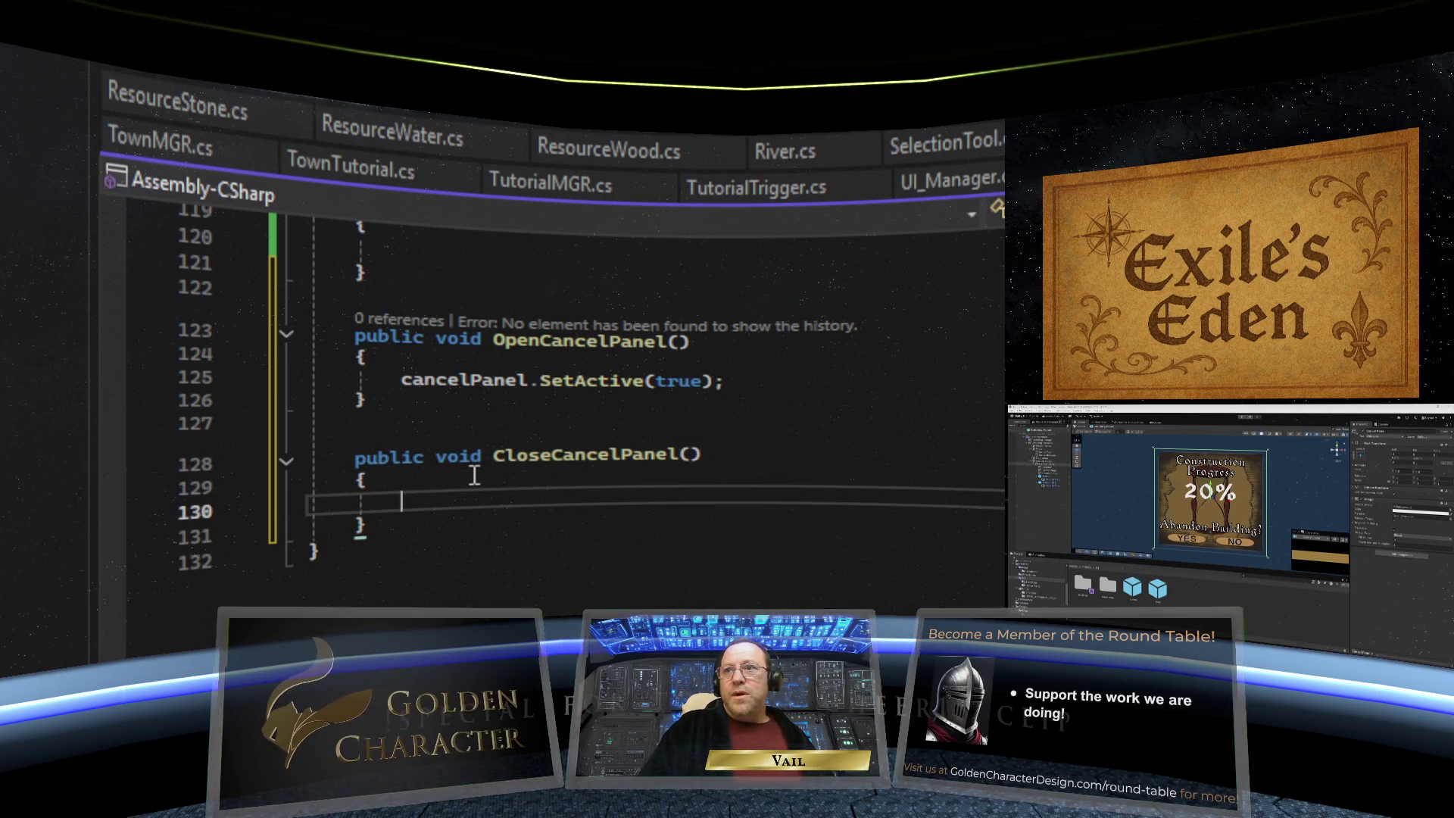
pyautogui.write('cancel')
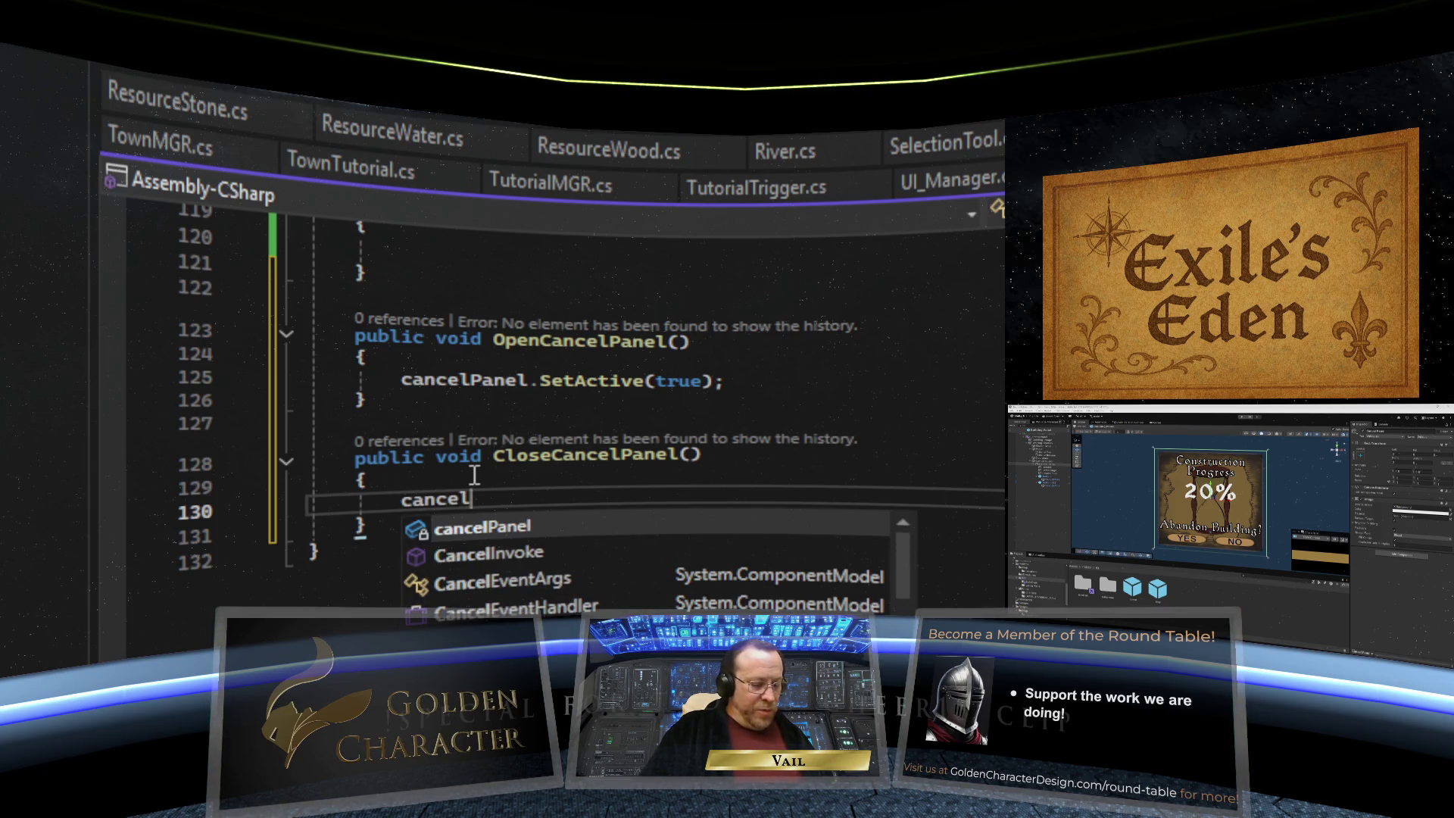
pyautogui.write('Panel')
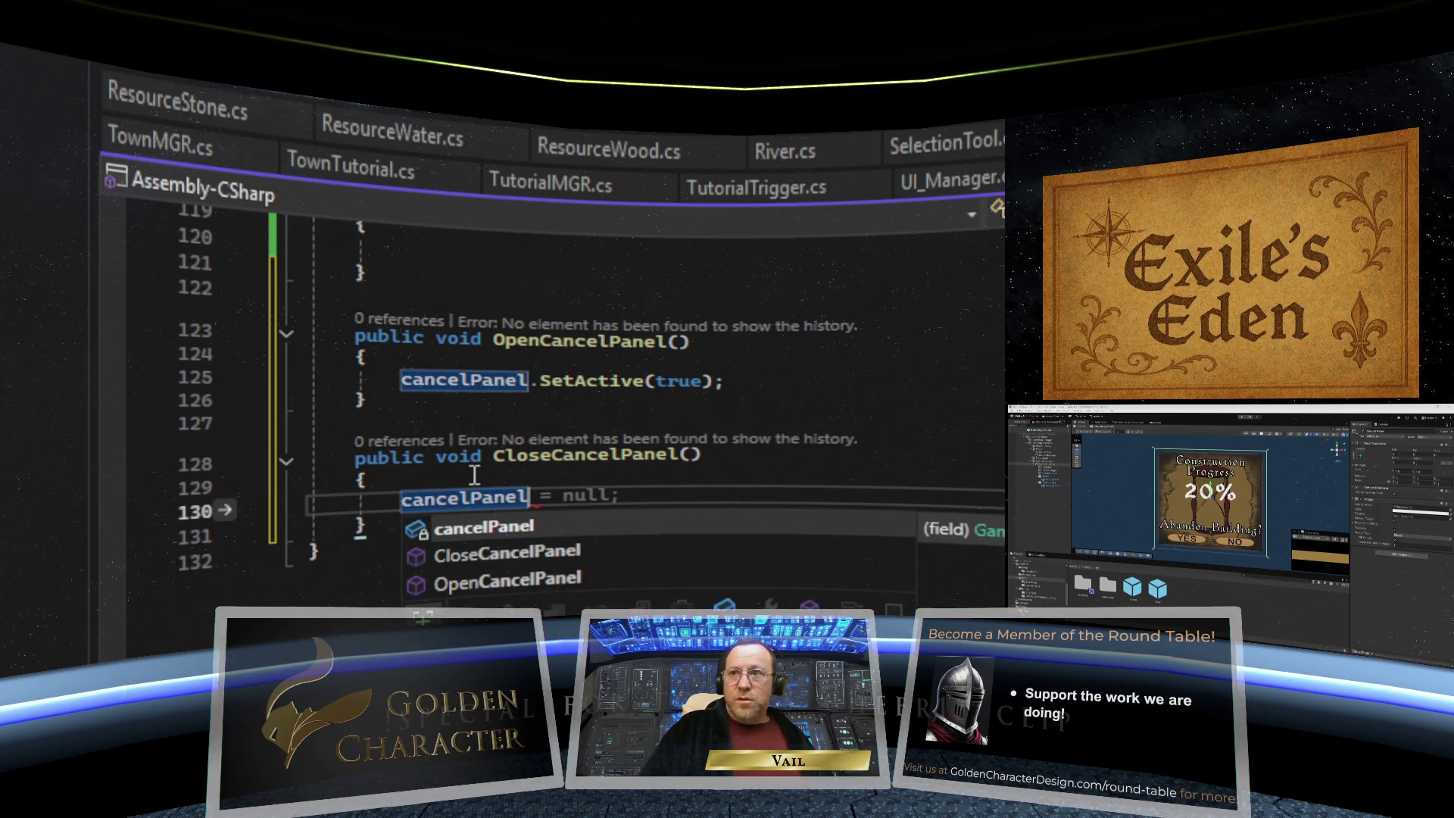
pyautogui.write('.SetAc')
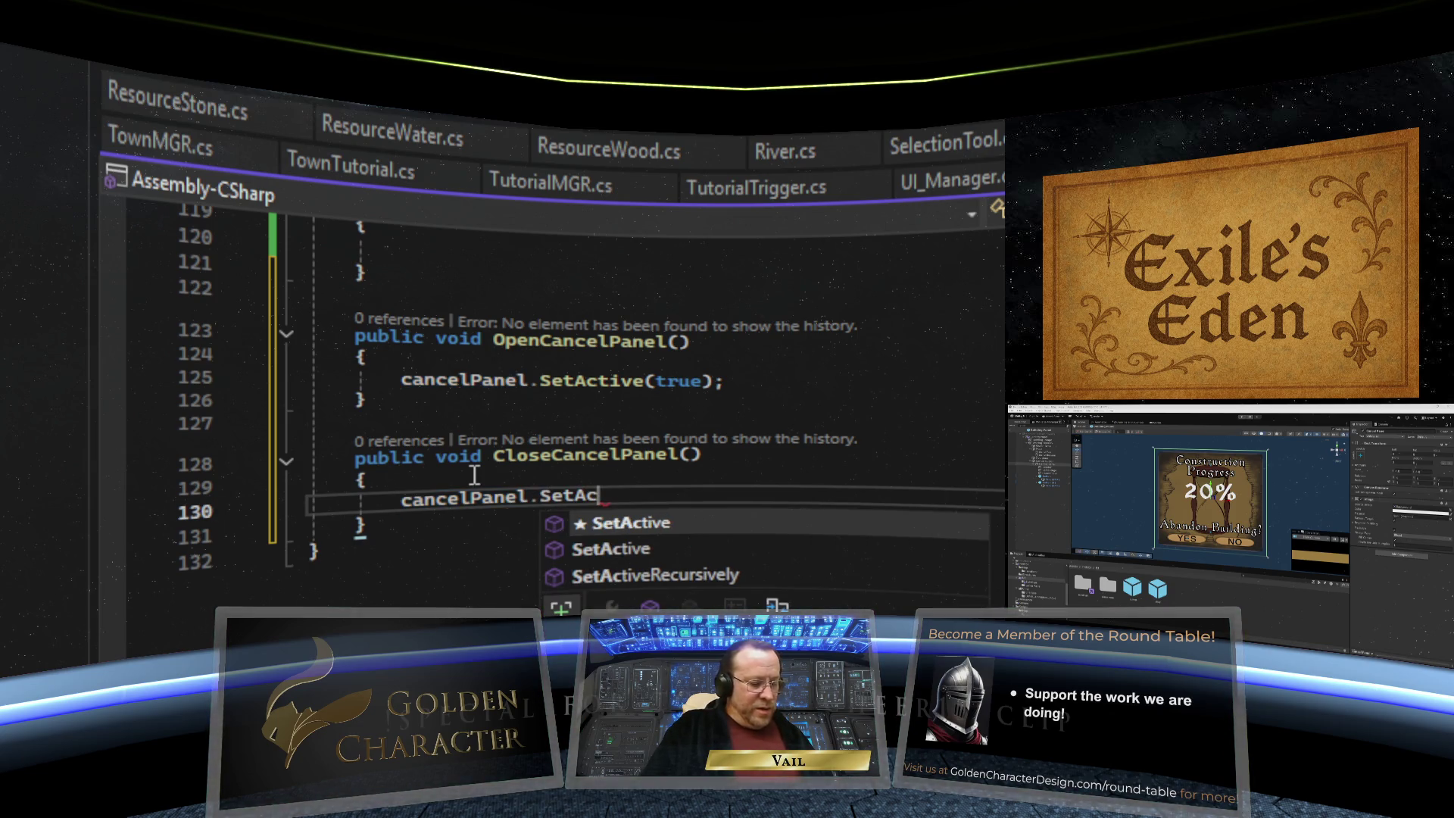
pyautogui.write('tive(')
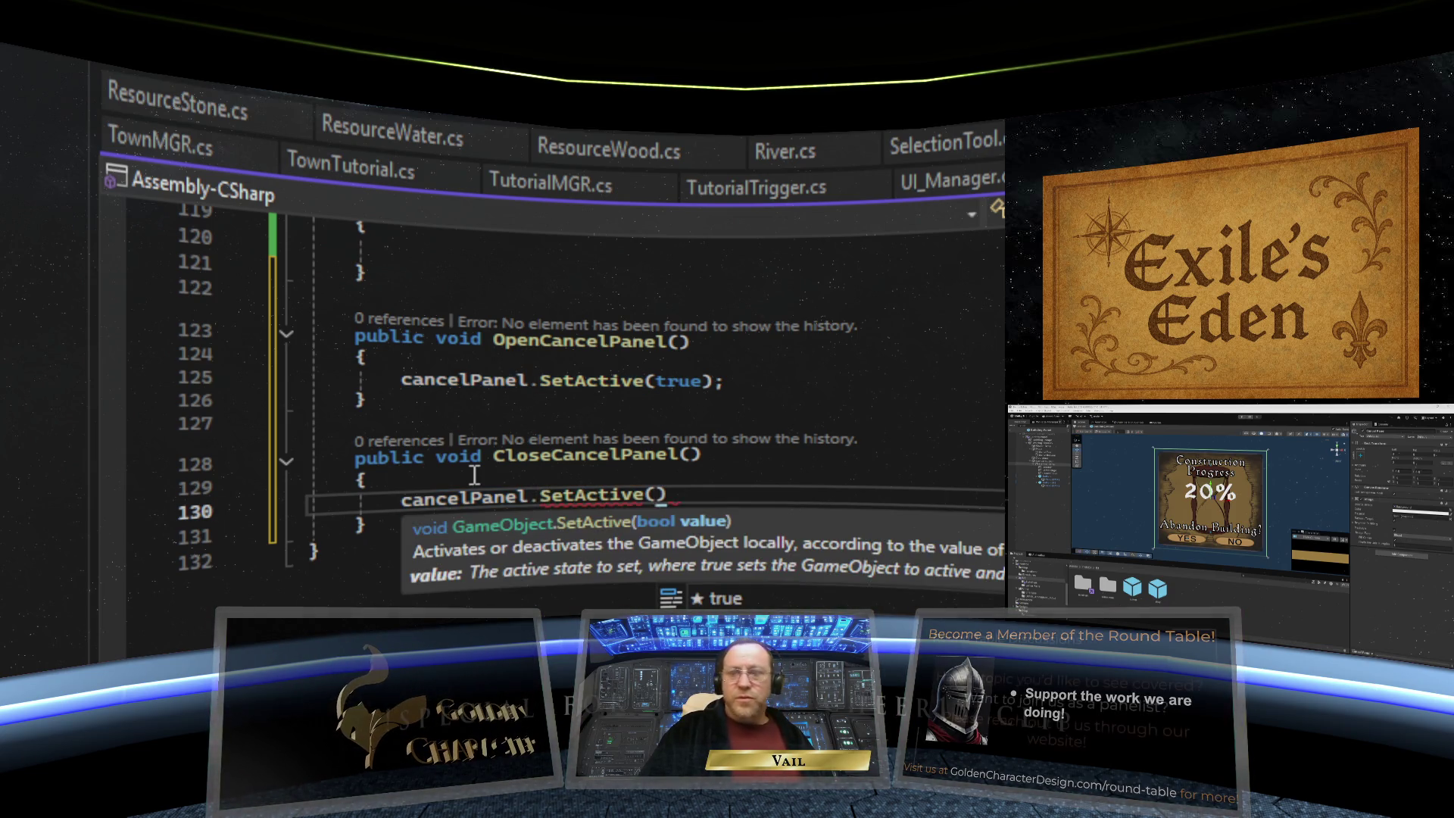
pyautogui.write('false')
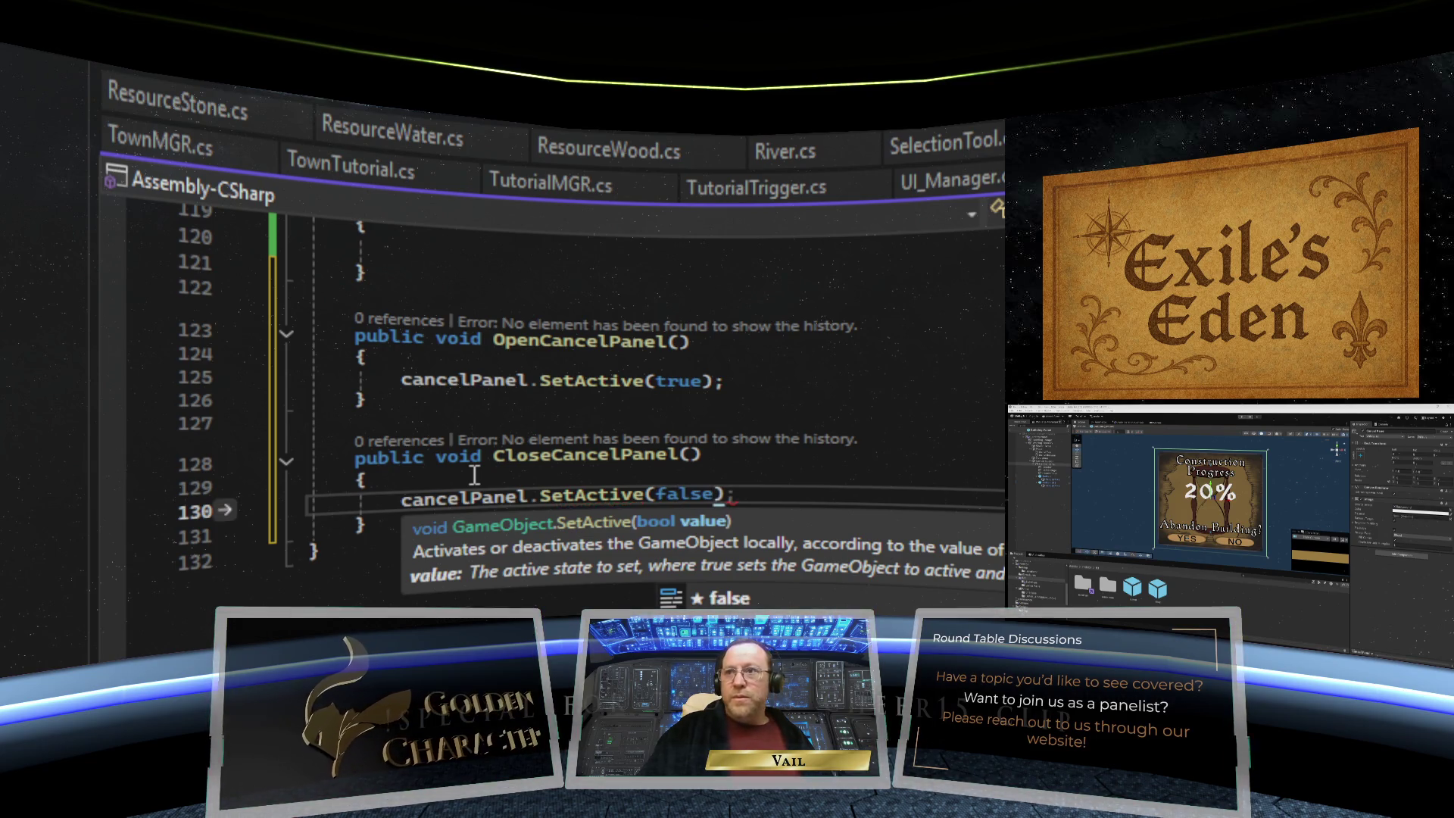
pyautogui.press('End')
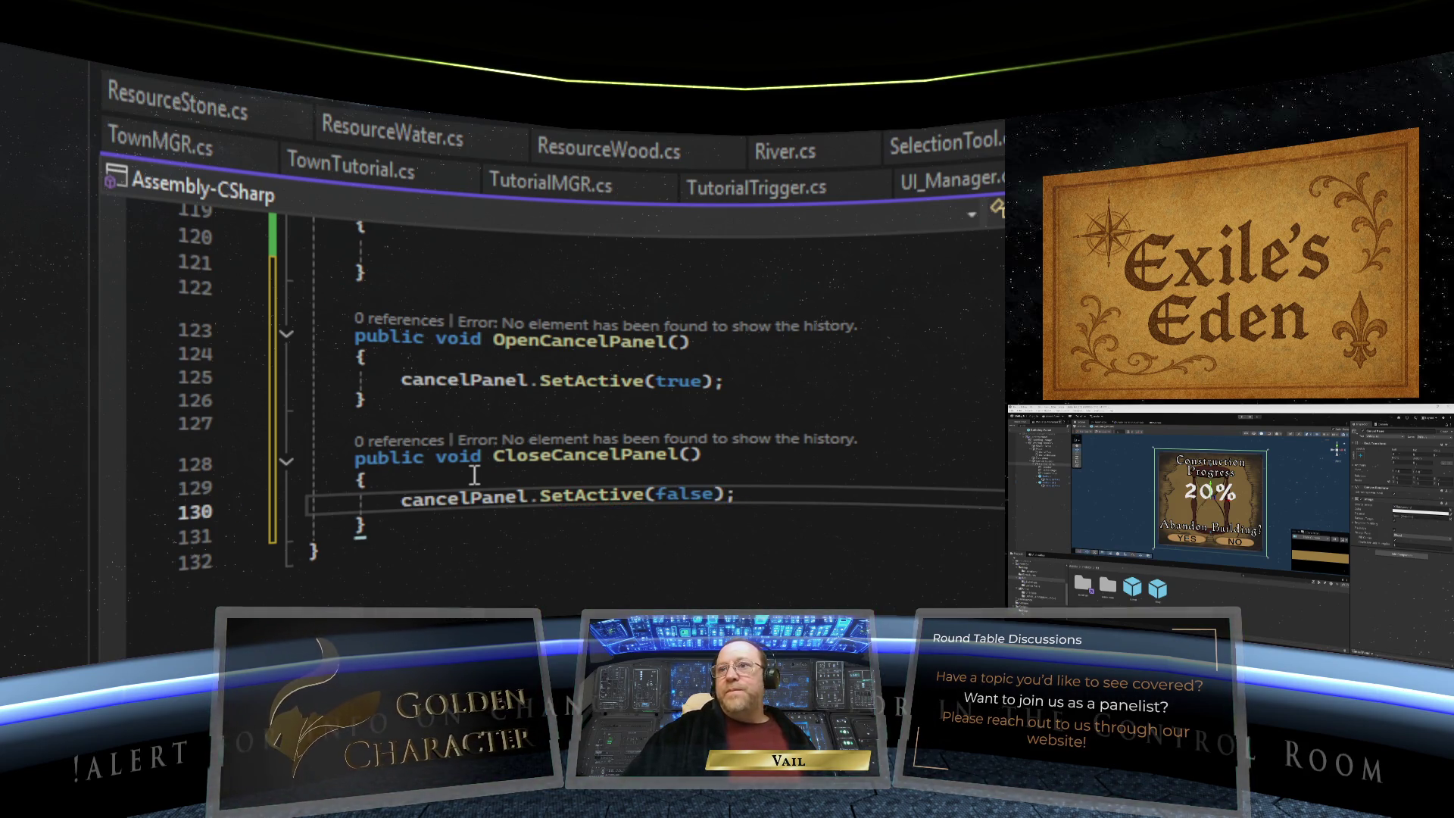
pyautogui.click(528, 550)
pyautogui.hotkey('ctrl', 's')
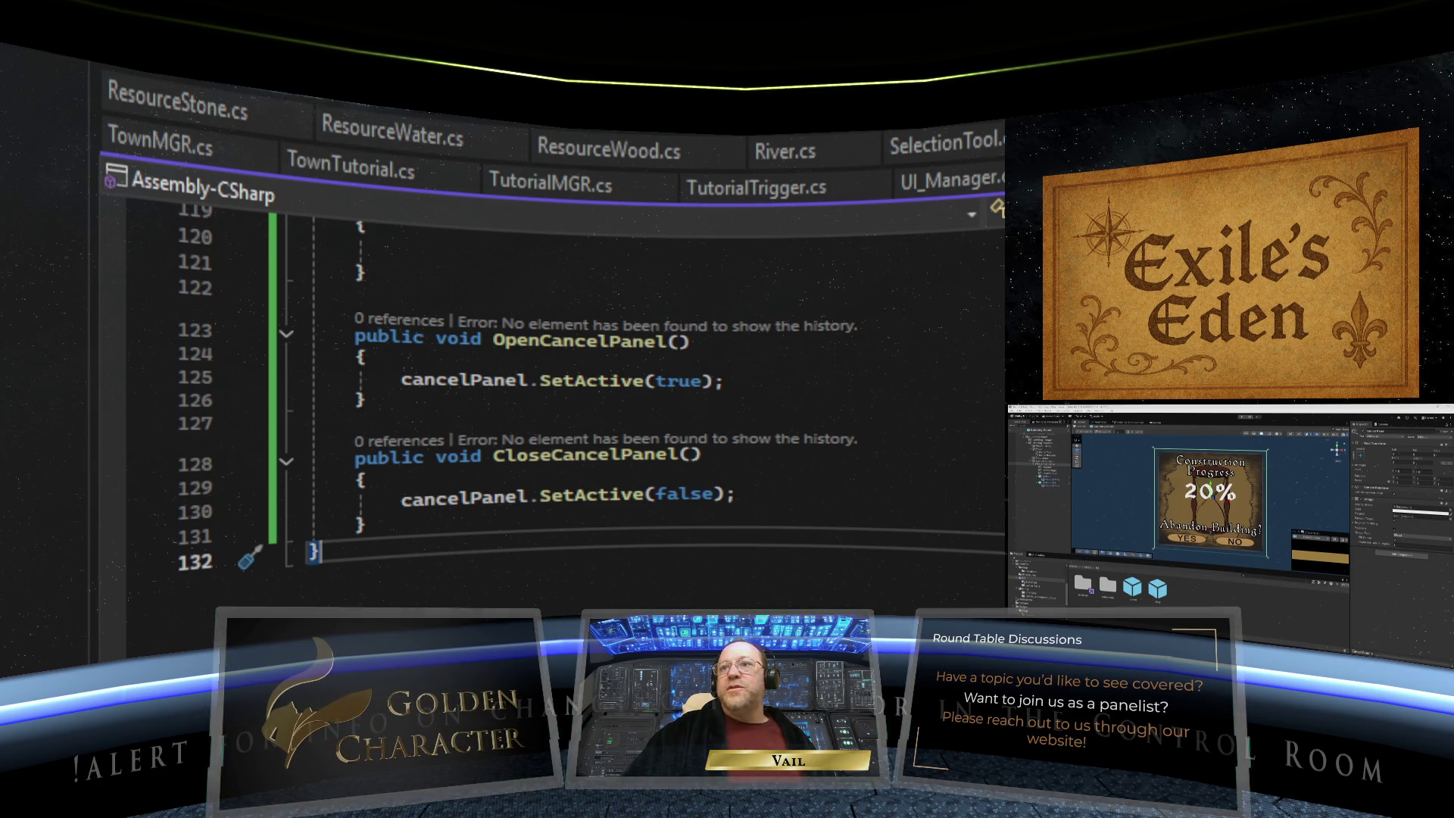
pyautogui.hotkey('alt', 'Tab')
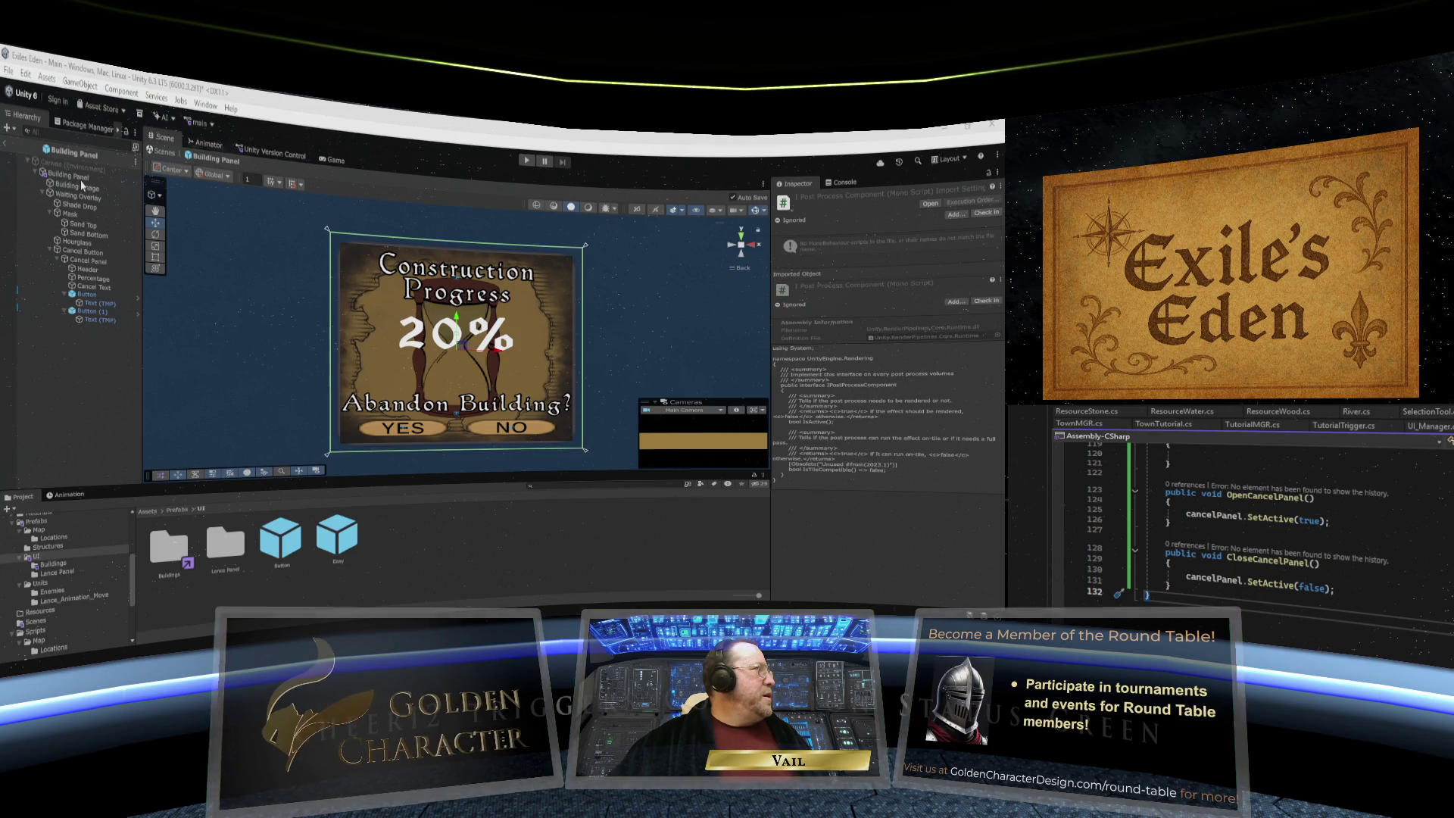
pyautogui.click(78, 181)
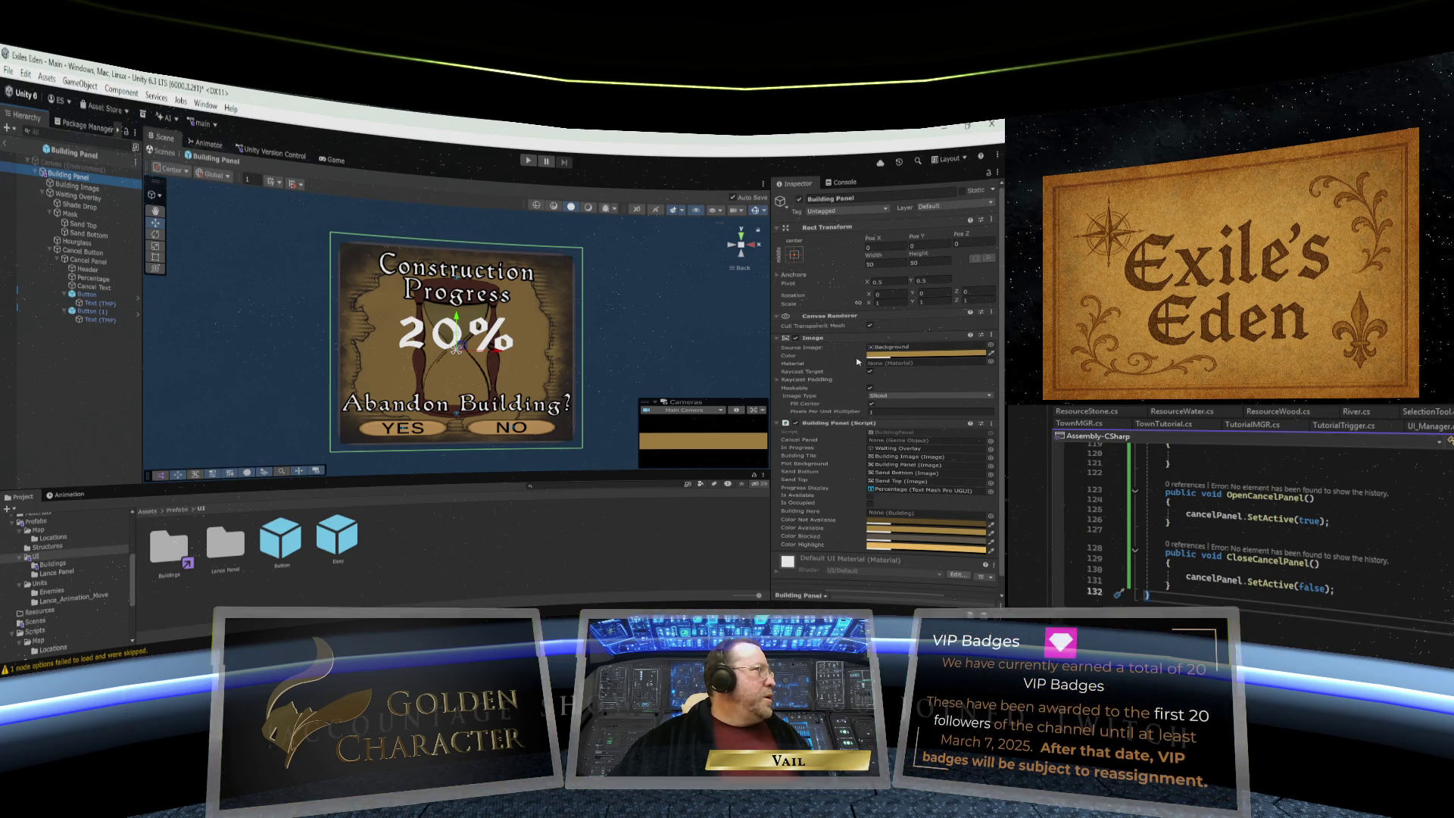
pyautogui.scroll(-1, 858, 362)
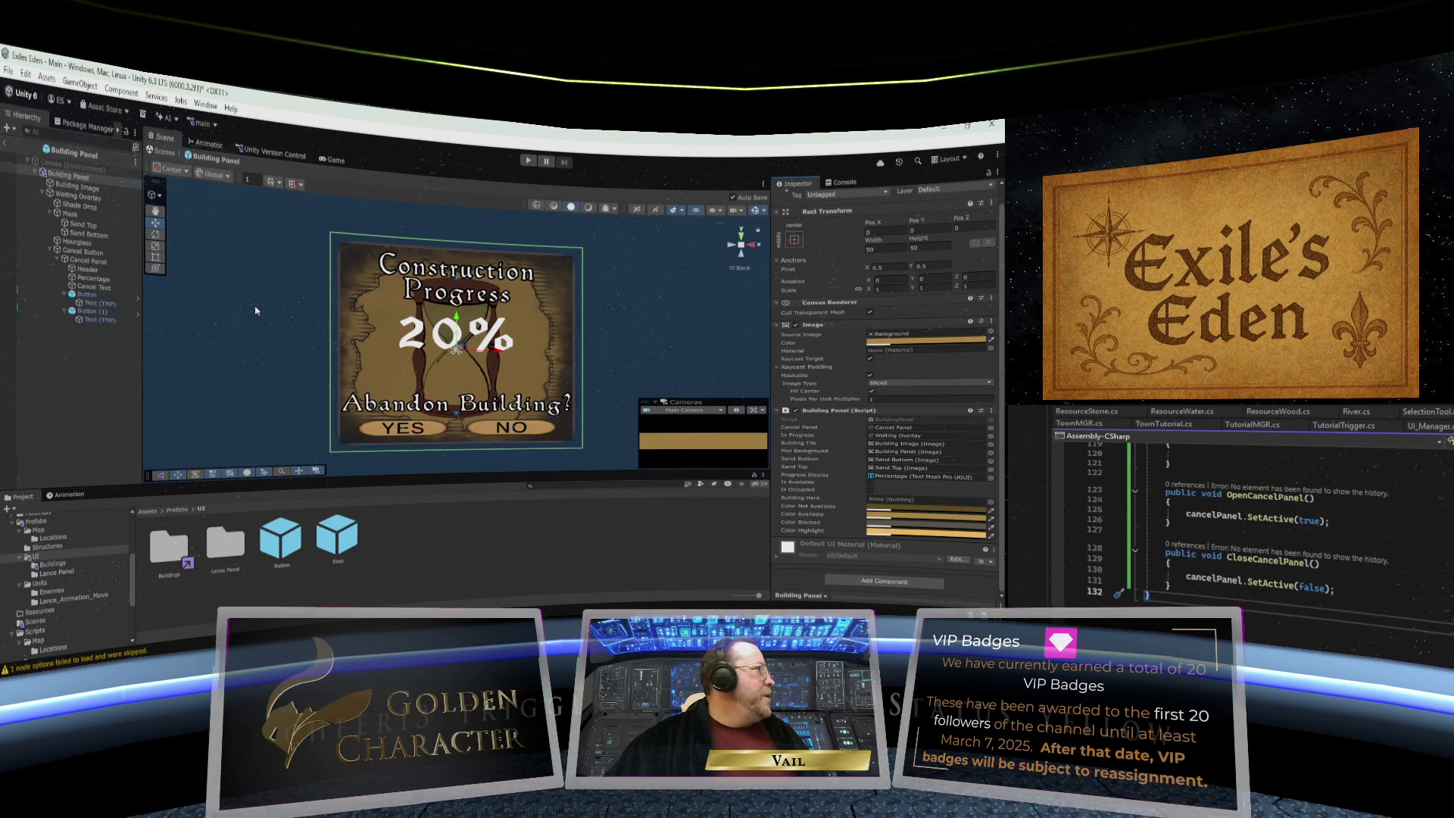
pyautogui.click(79, 252)
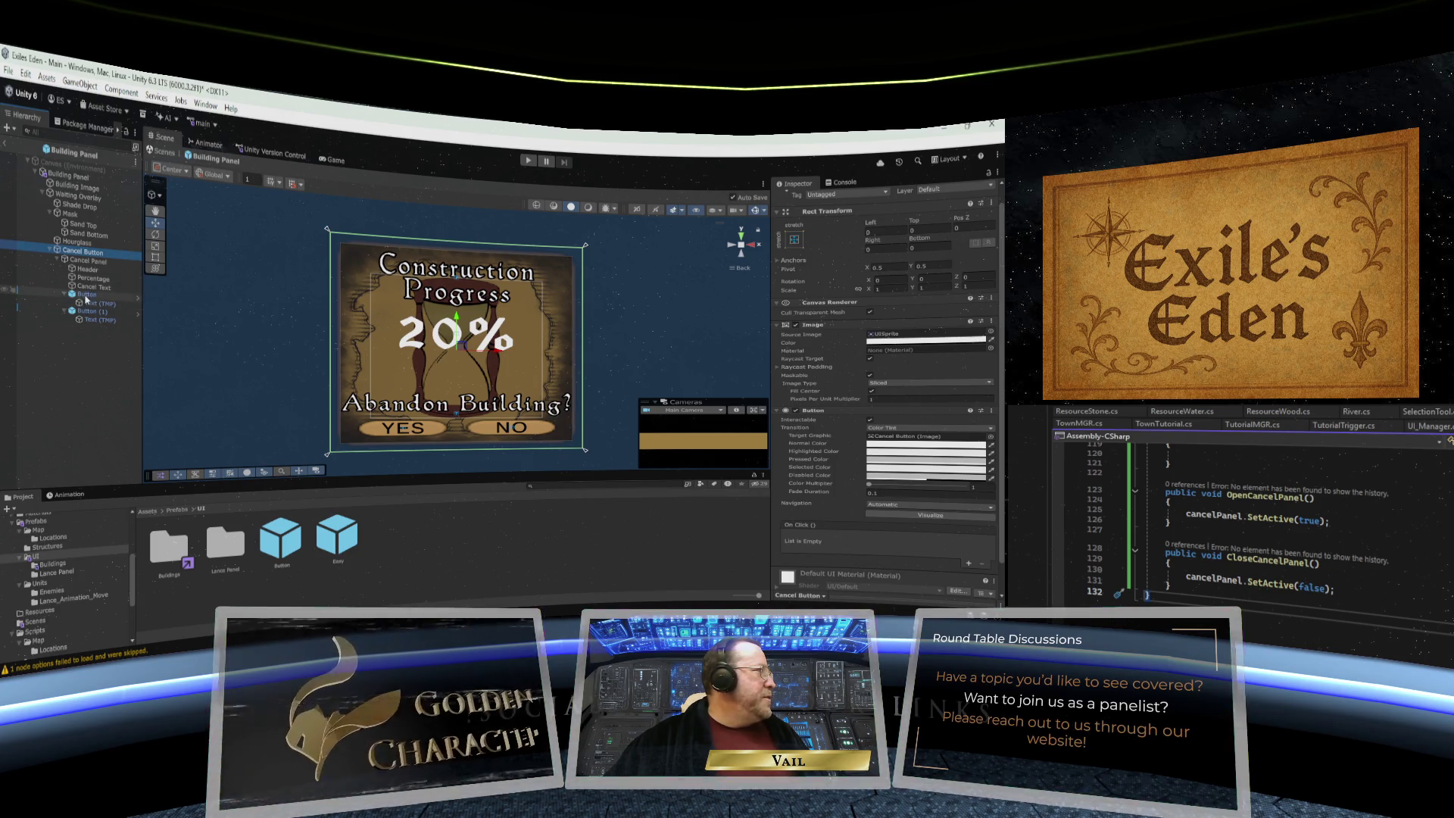
pyautogui.click(87, 294)
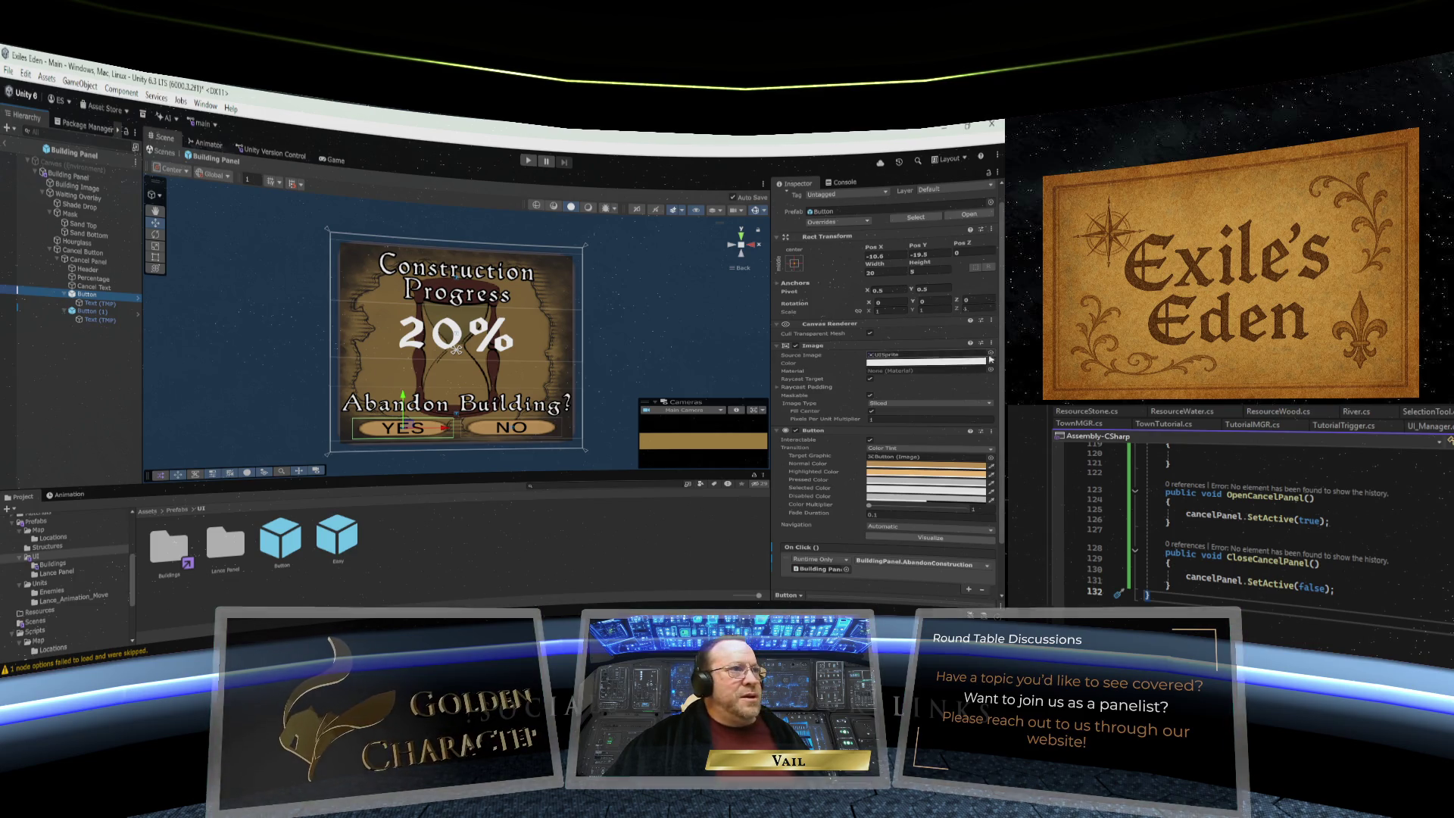
pyautogui.scroll(-2, 1003, 384)
pyautogui.scroll(-1, 1003, 394)
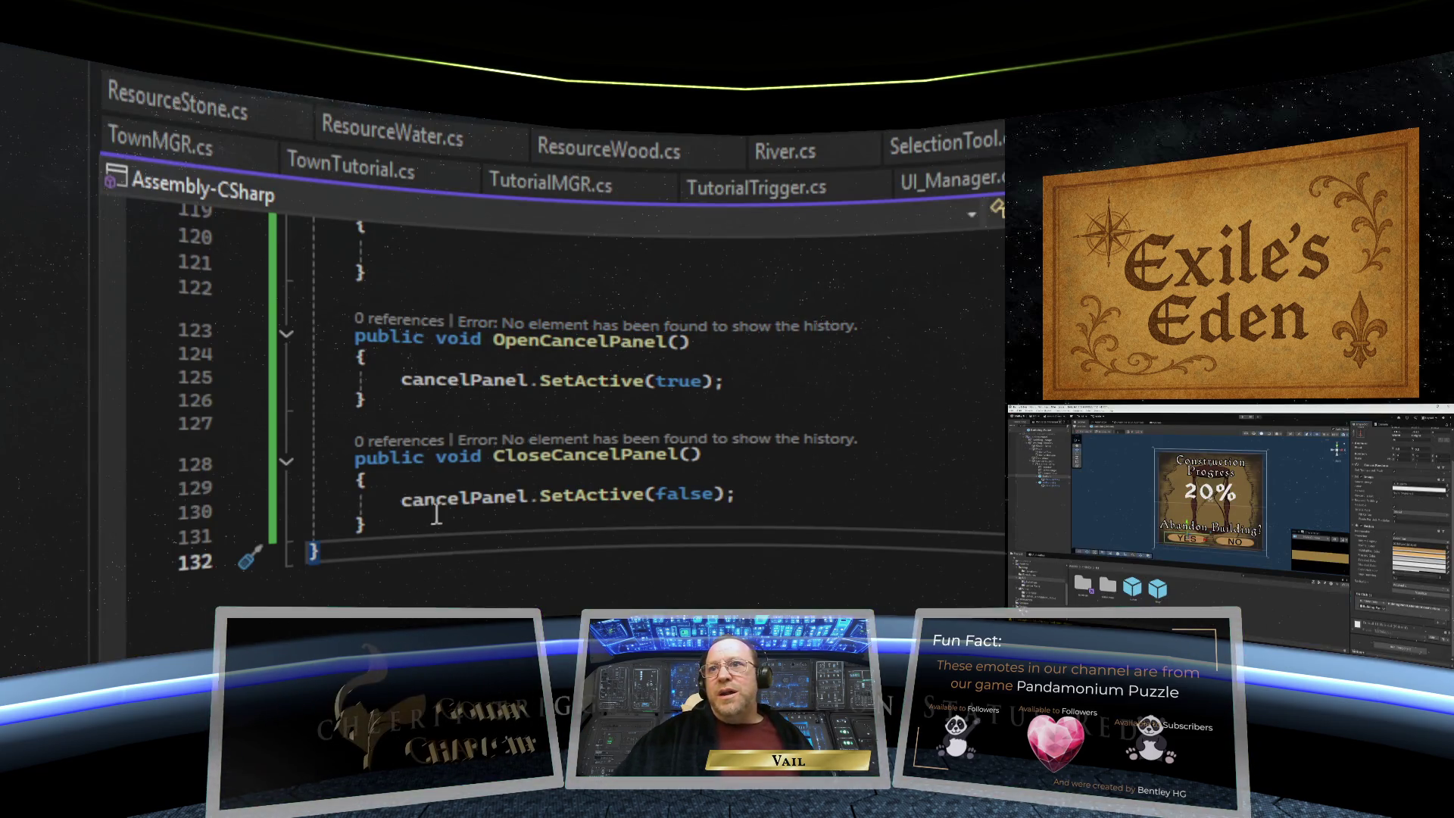
# - Delete CloseCancelPanel and rename OpenCancelPanel to ToggleCancelPanel
pyautogui.moveTo(385, 525)
pyautogui.mouseDown()
pyautogui.moveTo(291, 523)
pyautogui.moveTo(243, 464)
pyautogui.mouseUp()
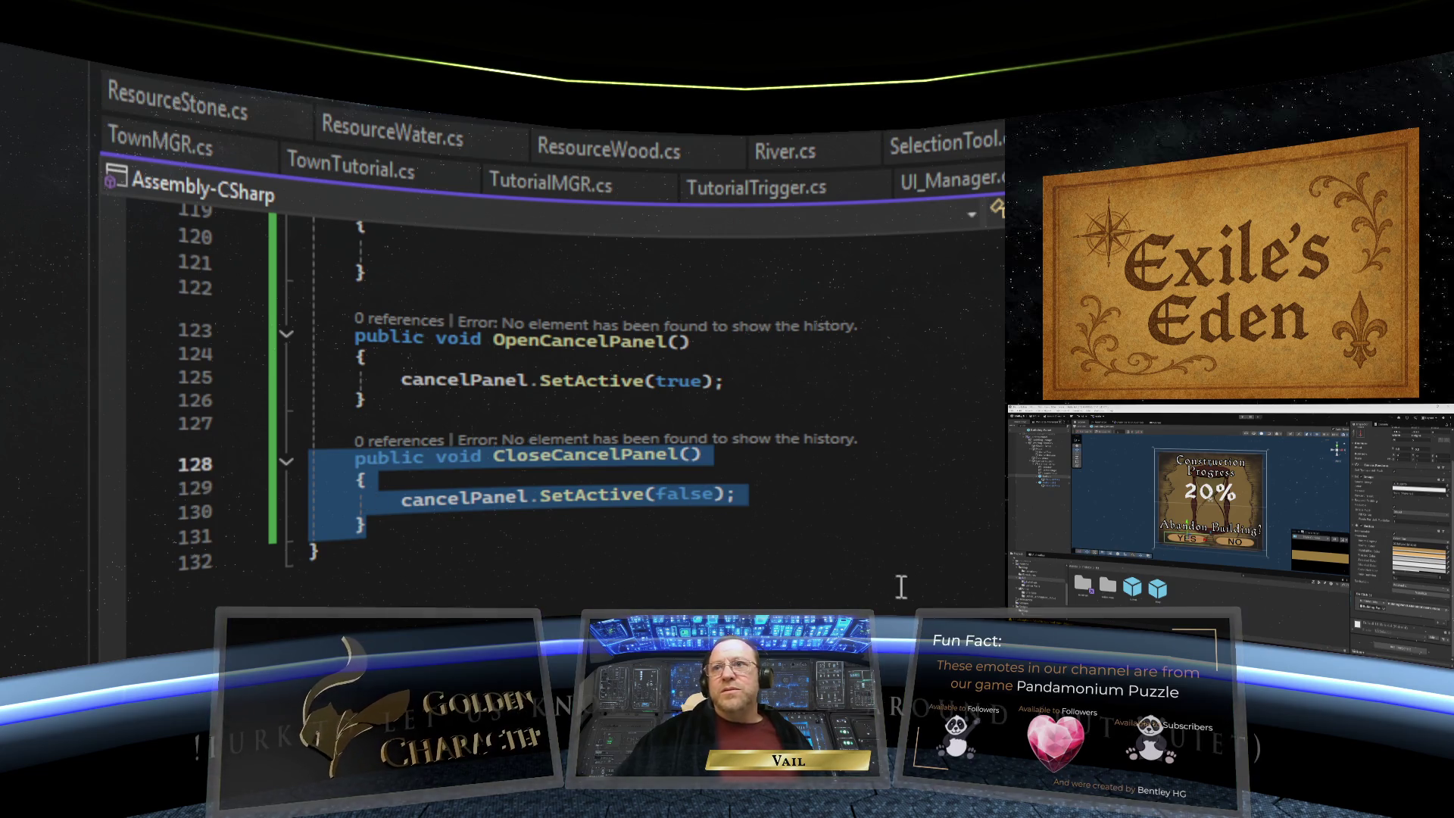
pyautogui.press('Delete')
pyautogui.press('BackSpace')
pyautogui.press('BackSpace')
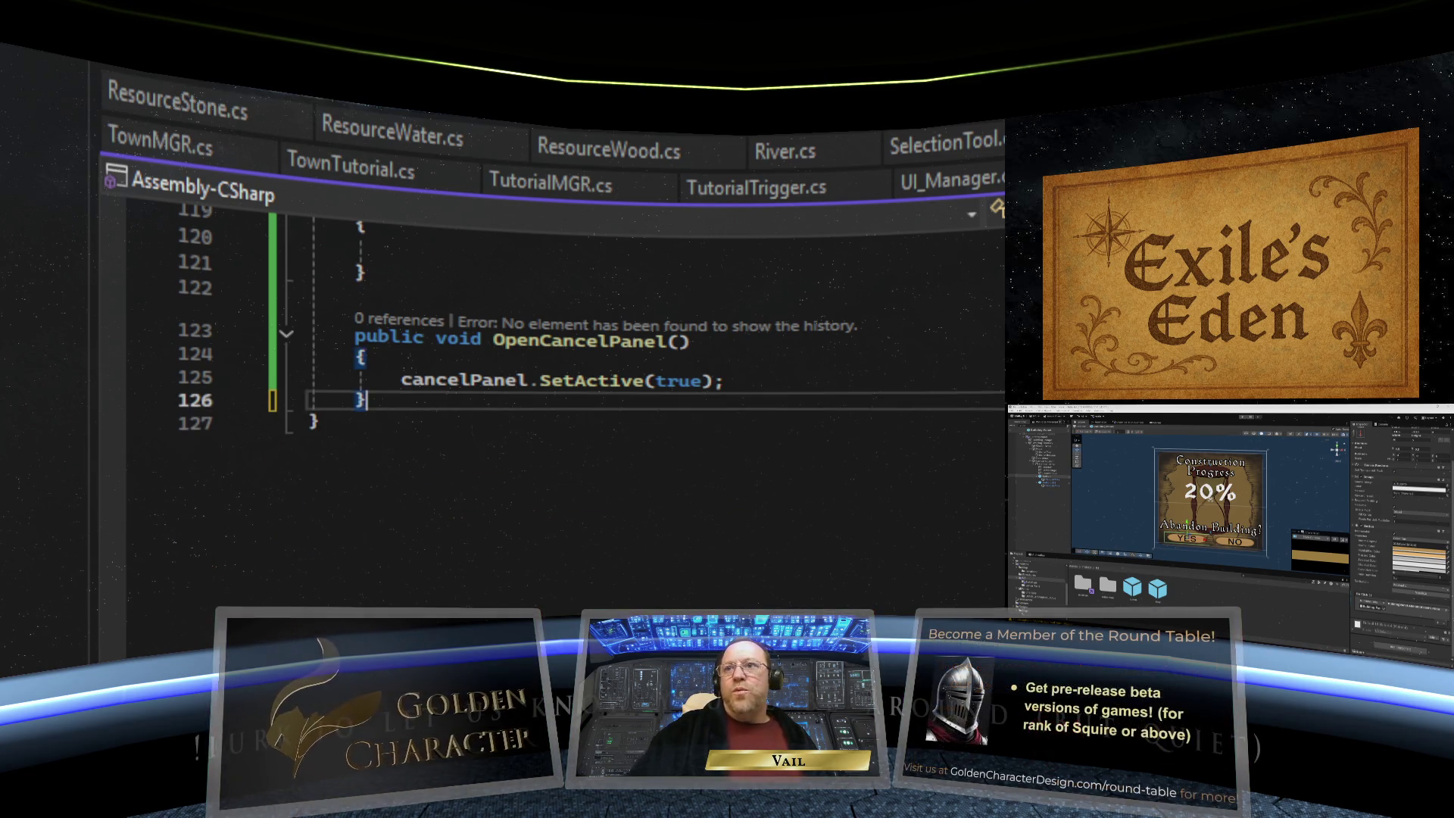
pyautogui.doubleClick(500, 342)
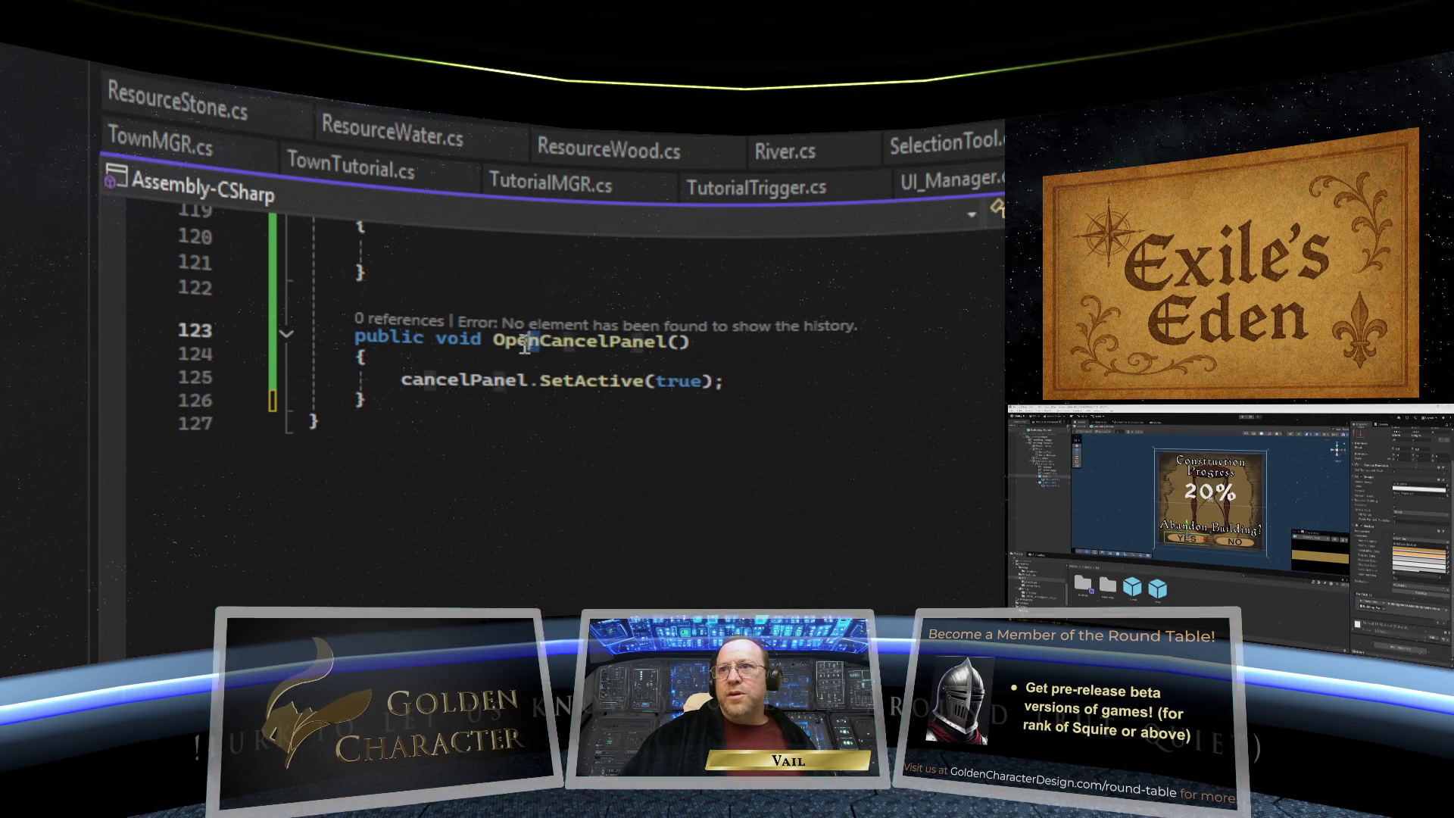
pyautogui.write('Toggle')
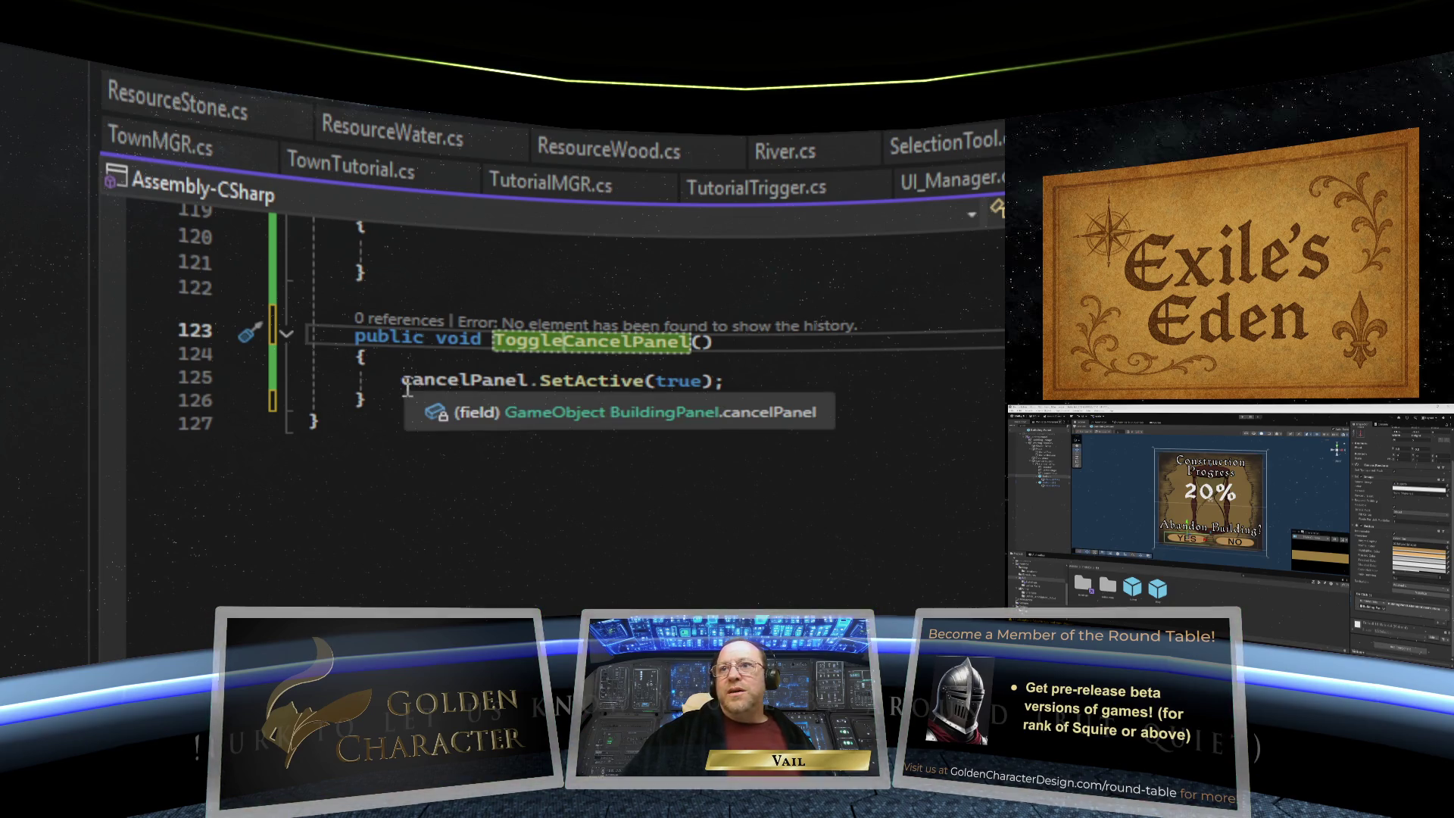
# - Replace true with !cancelPanel.activeSelf in ToggleCancelPanel and save the script
pyautogui.moveTo(637, 382)
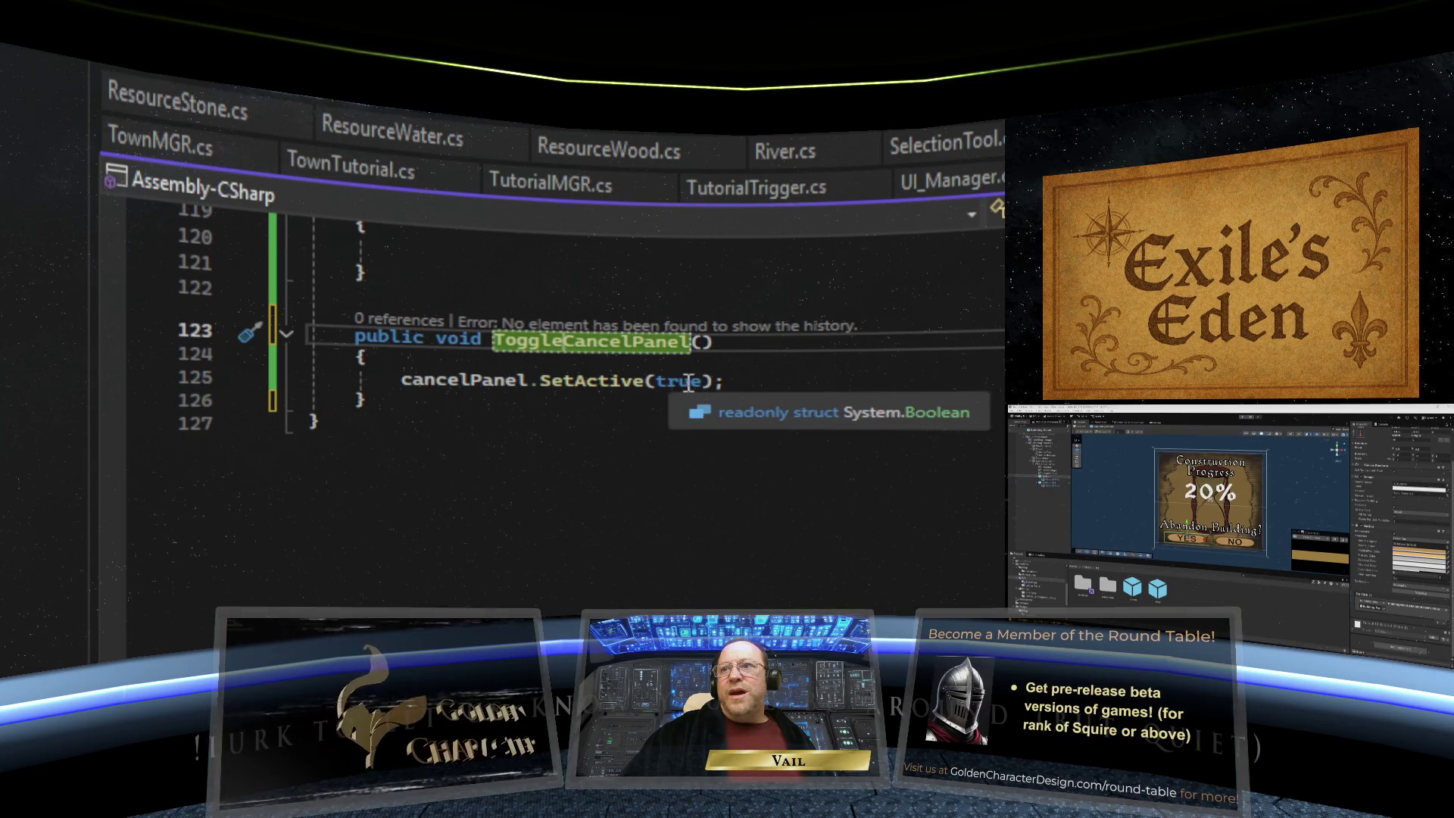
pyautogui.moveTo(701, 383); pyautogui.dragTo(658, 383)
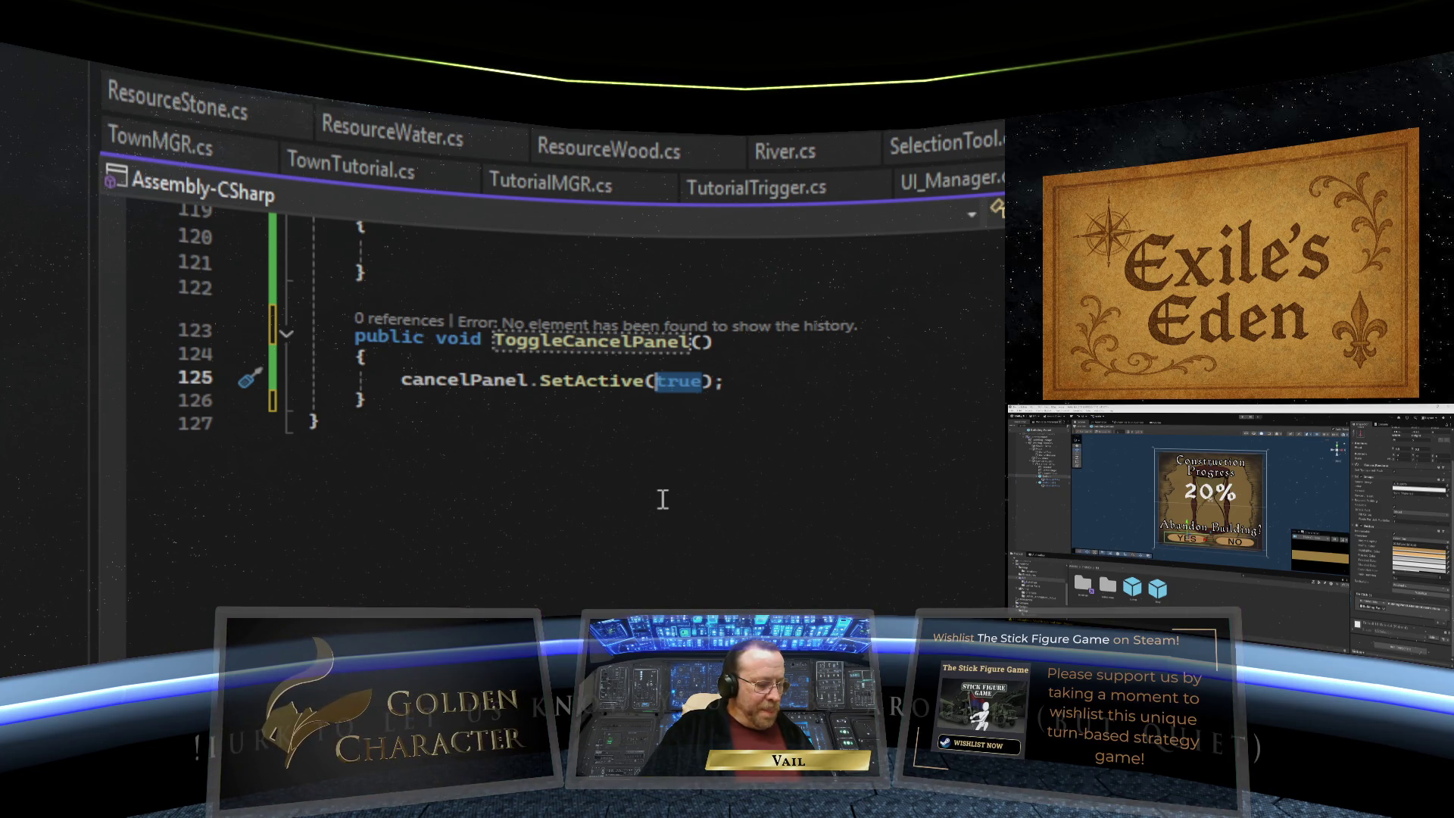
pyautogui.press('BackSpace')
pyautogui.write('!cancelPanel')
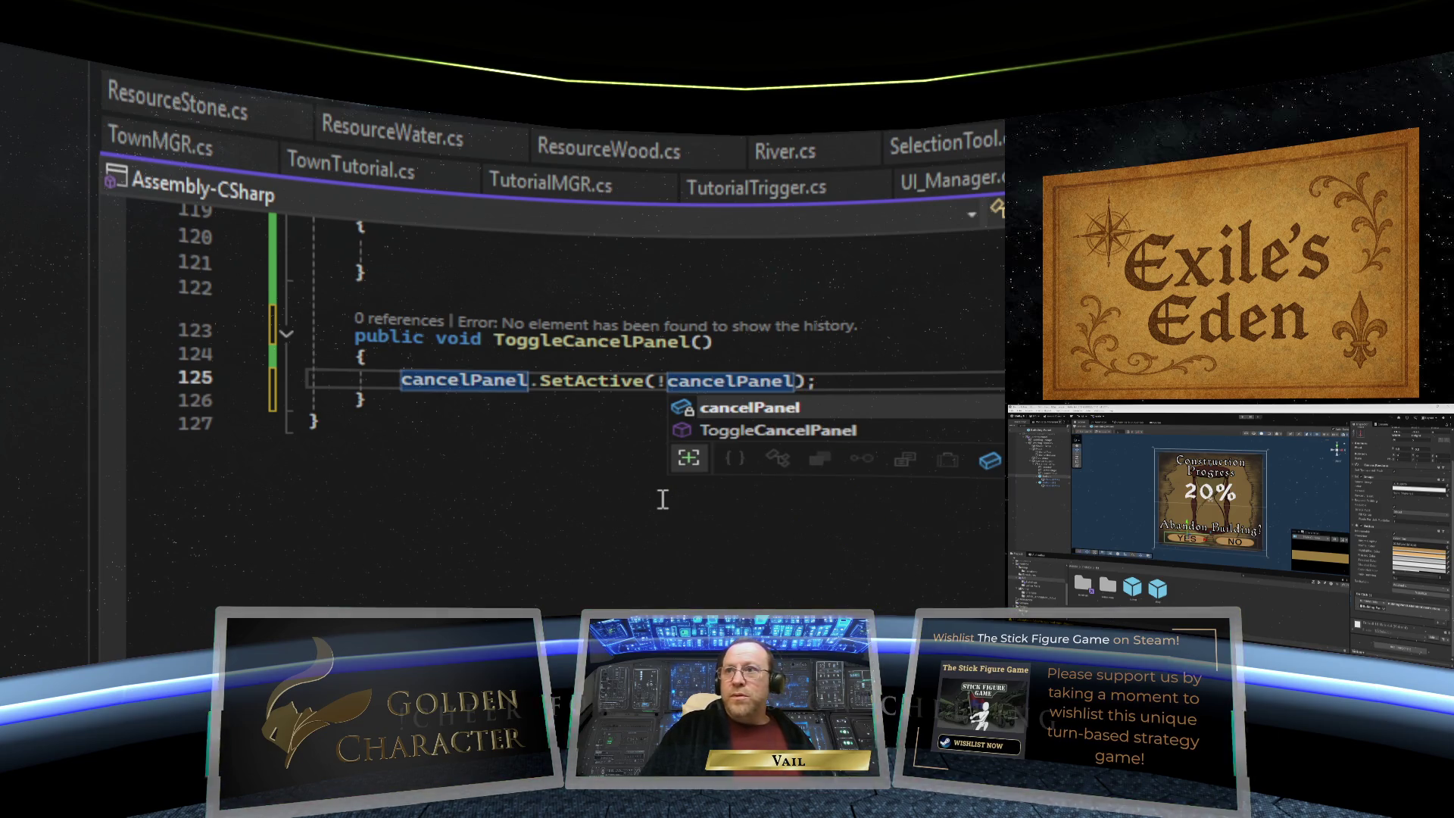
pyautogui.write('.')
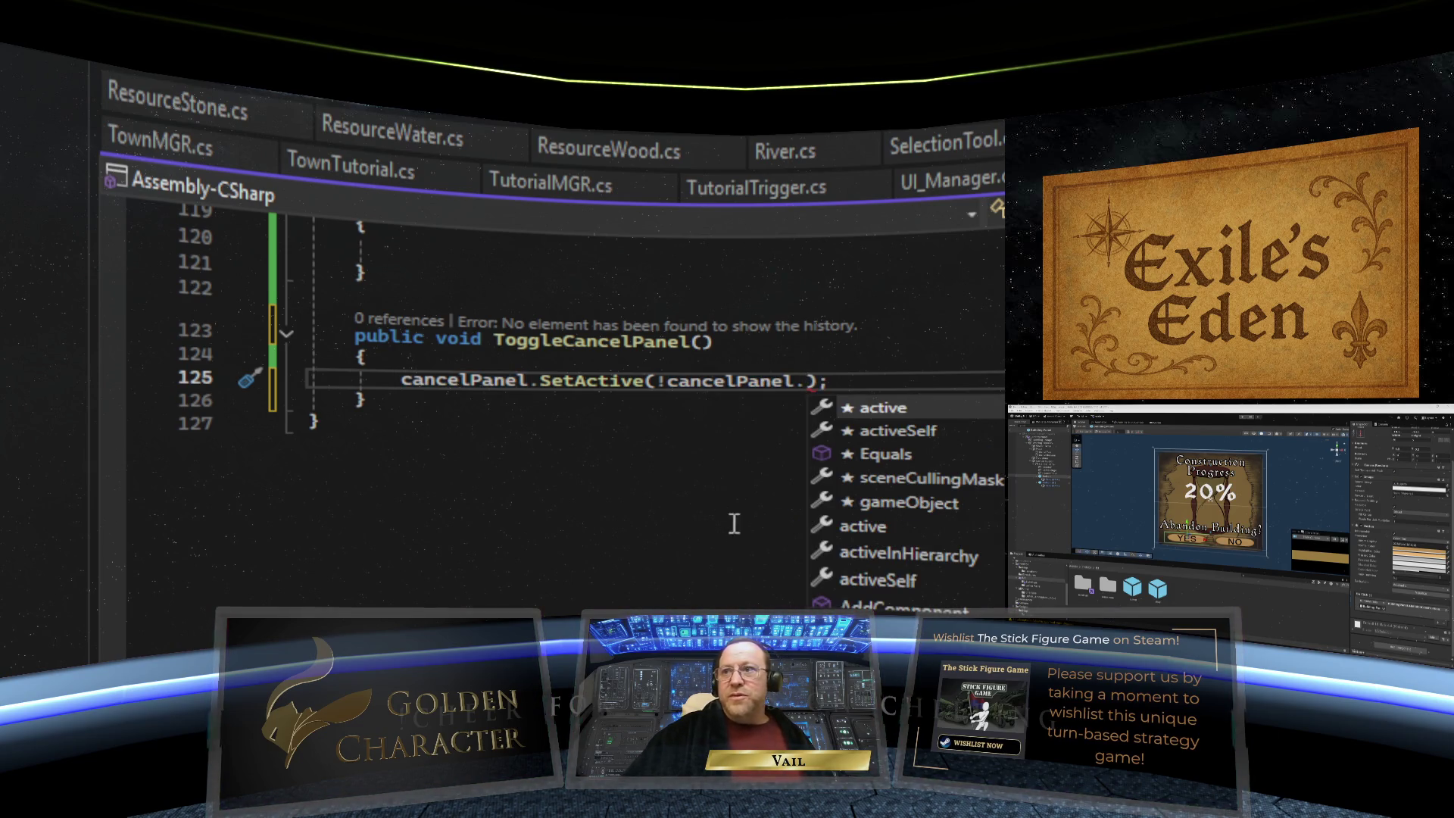
pyautogui.doubleClick(947, 428)
pyautogui.click(757, 428)
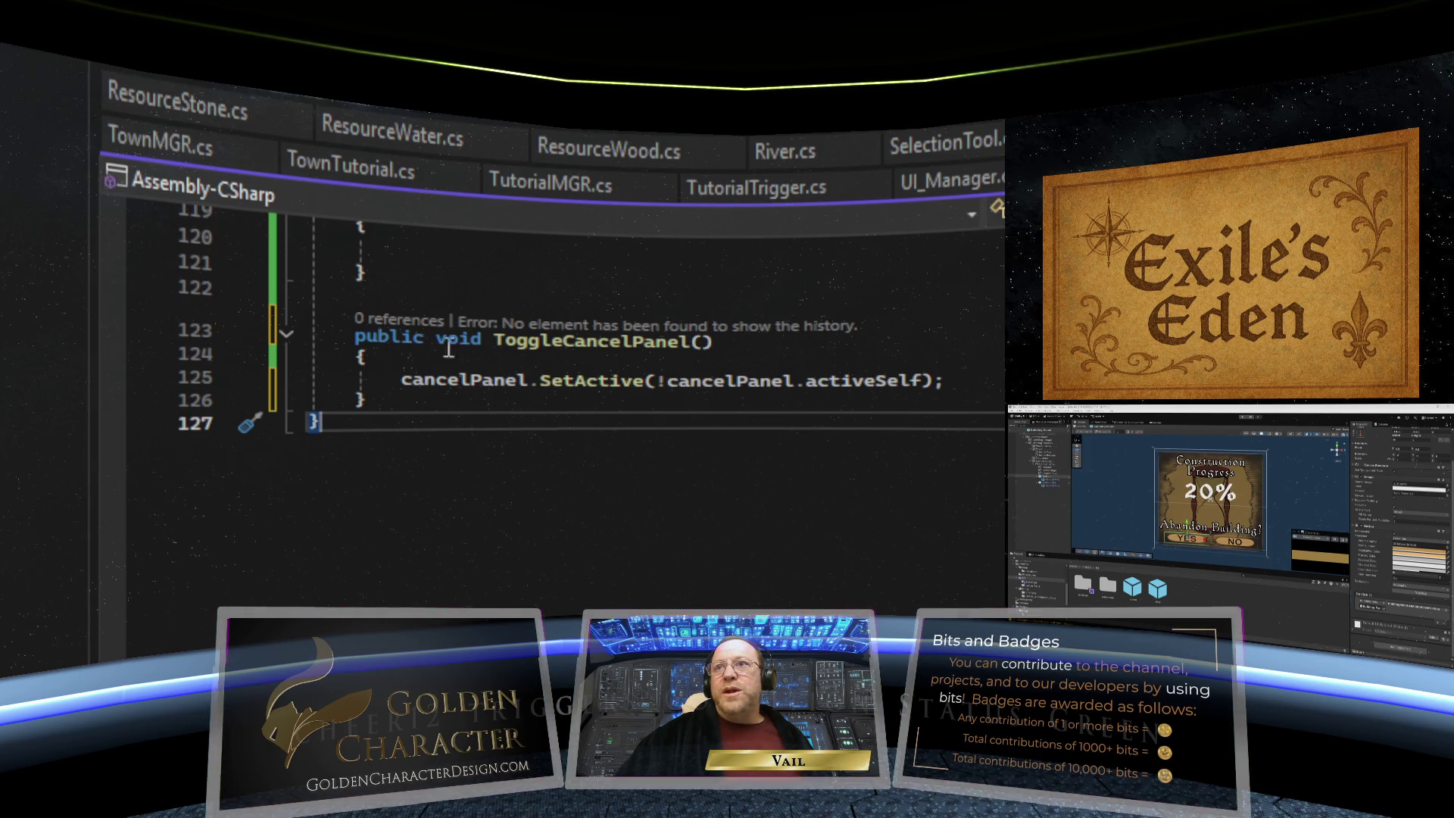
pyautogui.hotkey('ctrl', 's')
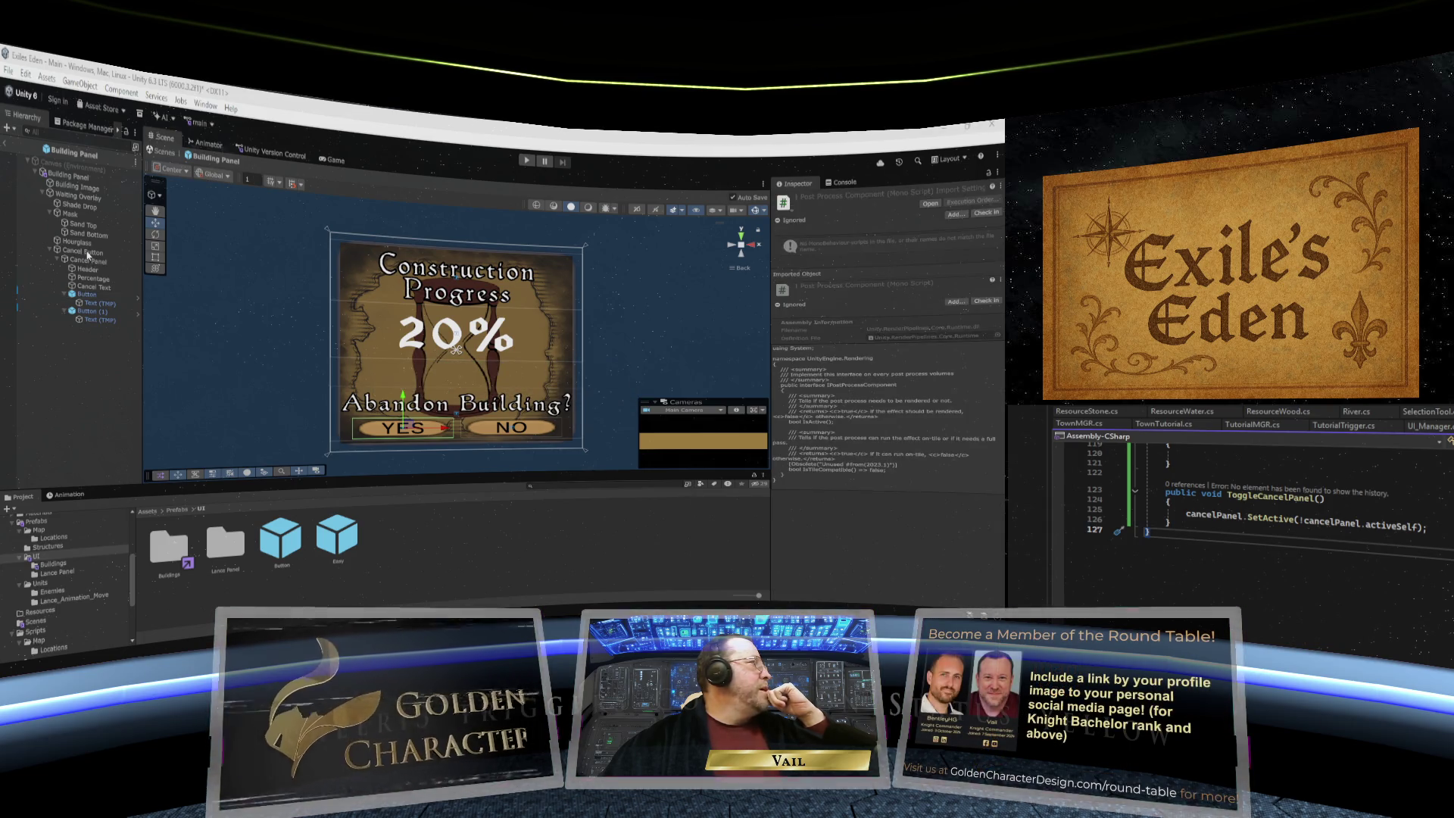
# - Add an On Click event to the Cancel Button calling BuildingPanel.ToggleCancelPanel on Building Panel
pyautogui.click(88, 252)
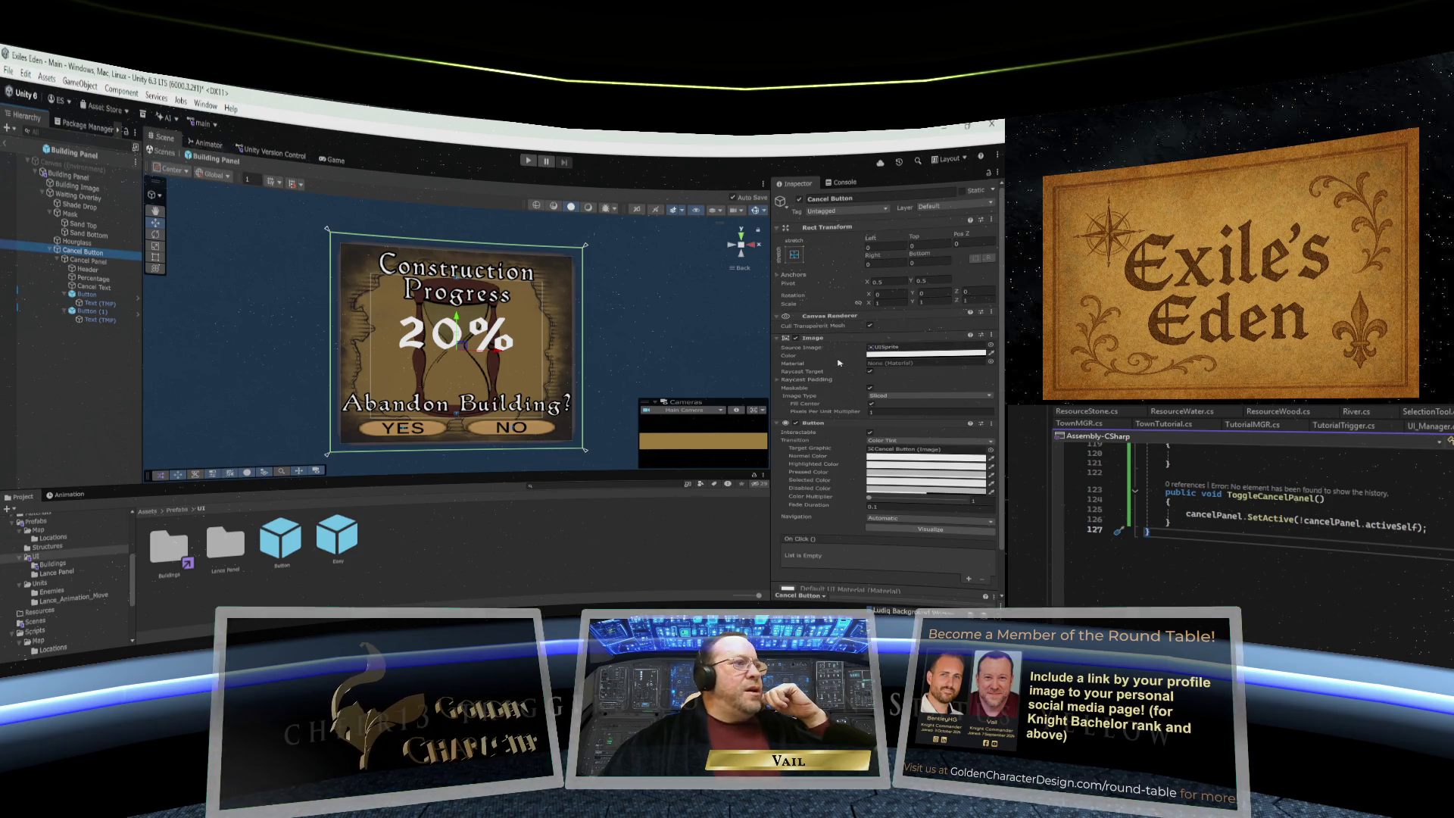
pyautogui.scroll(-2, 838, 363)
pyautogui.click(970, 534)
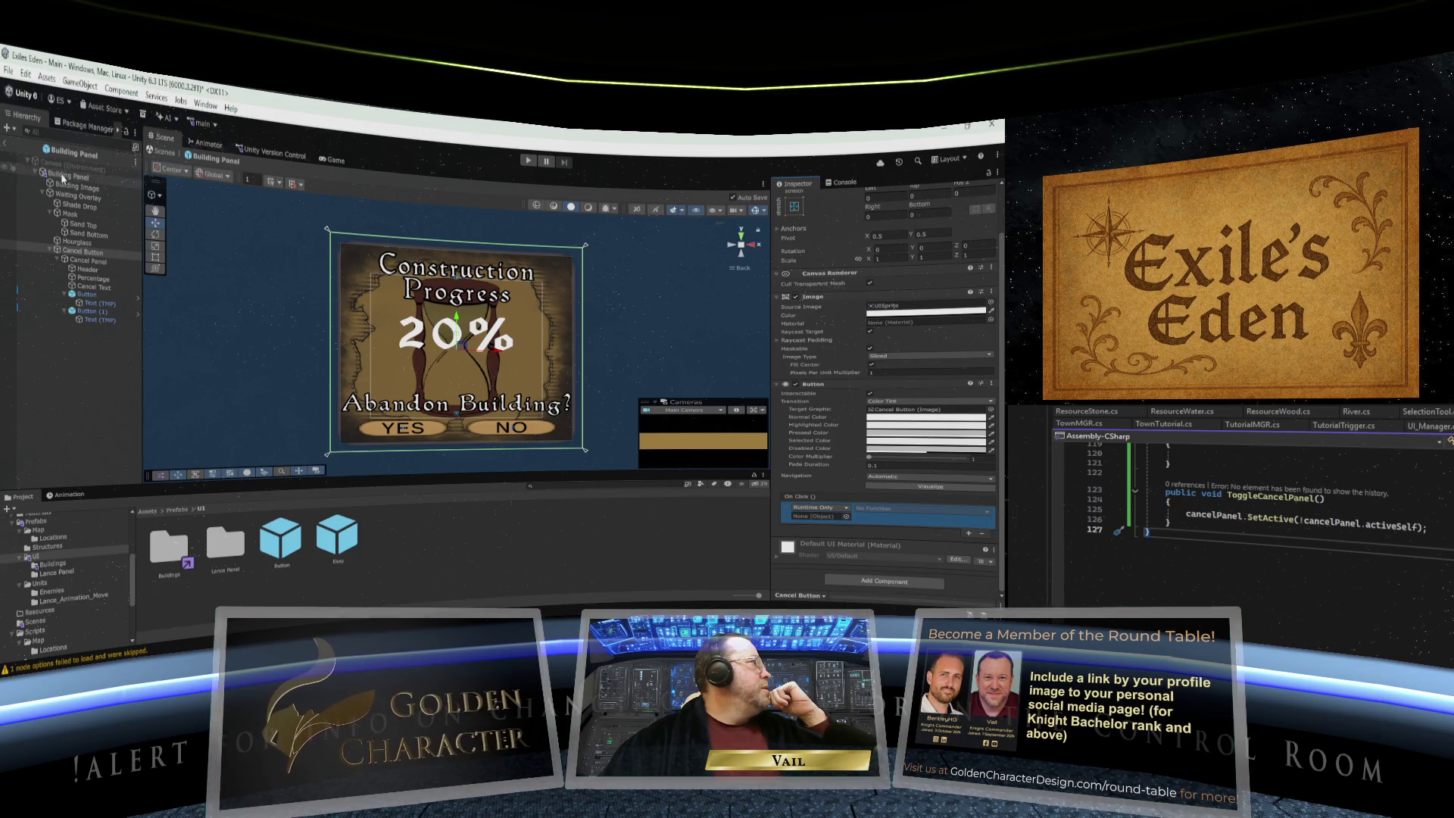
pyautogui.moveTo(68, 175); pyautogui.dragTo(669, 437)
pyautogui.moveTo(812, 512); pyautogui.dragTo(816, 516)
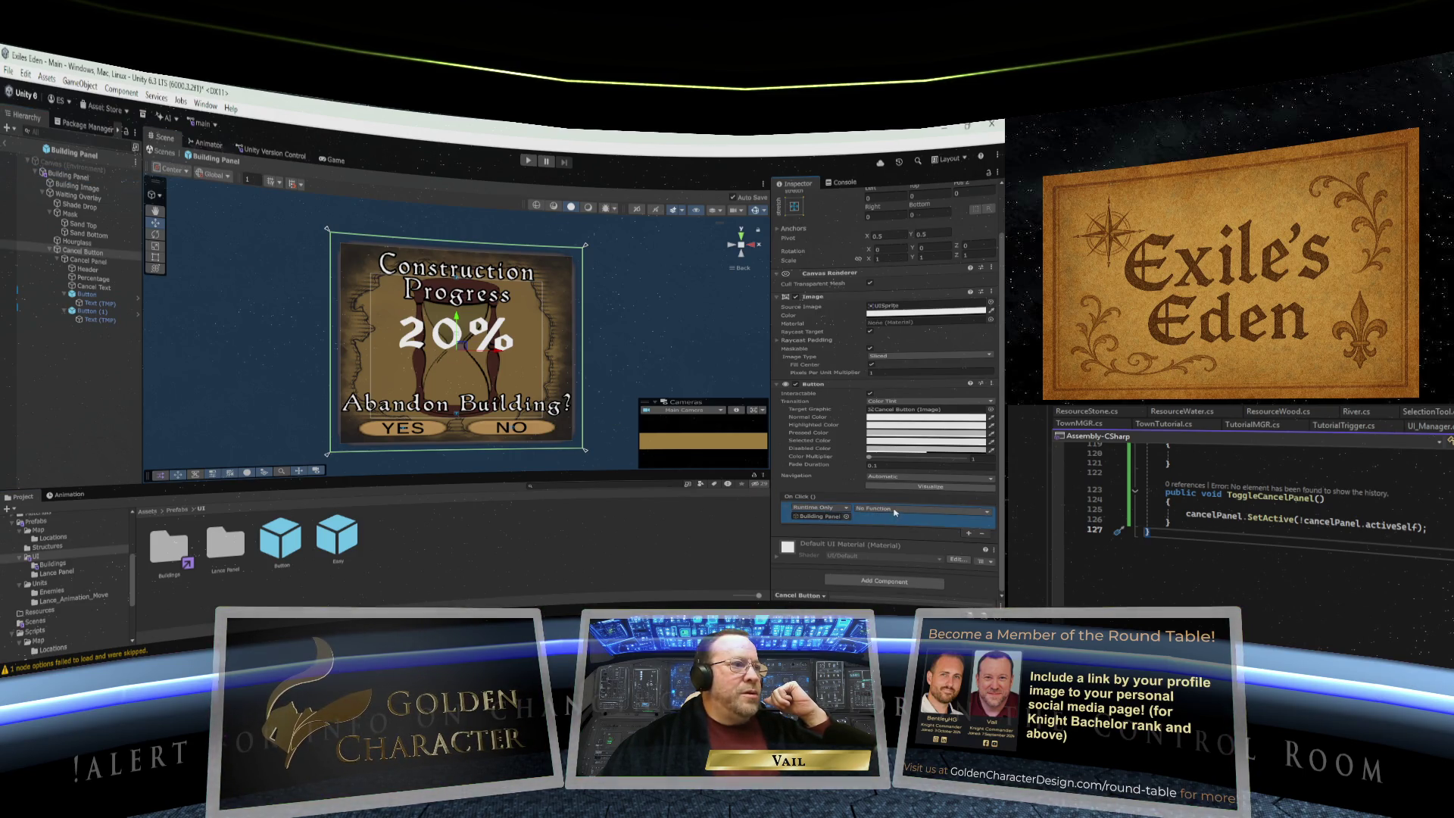
pyautogui.click(871, 509)
pyautogui.moveTo(899, 577)
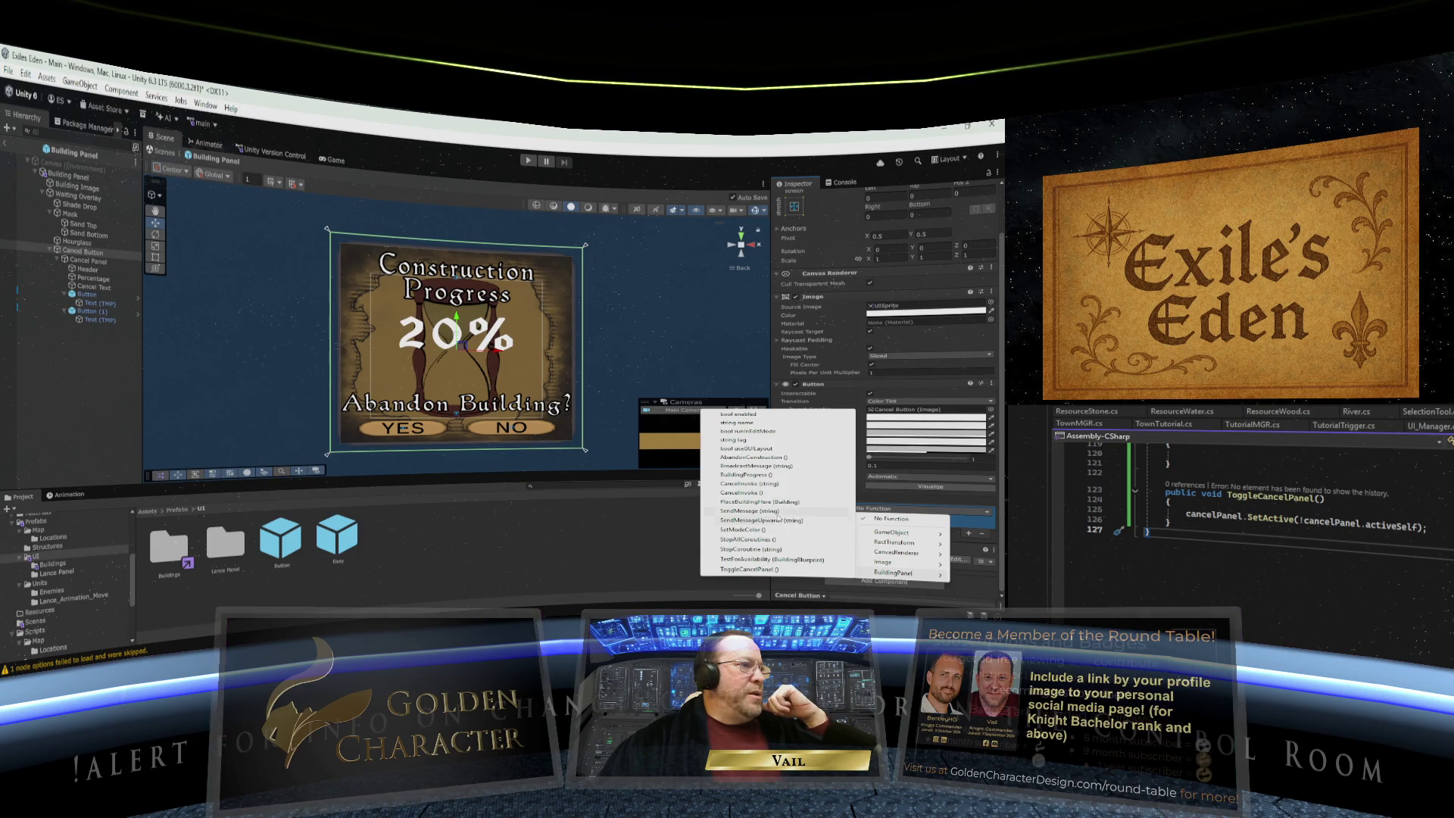
pyautogui.click(747, 568)
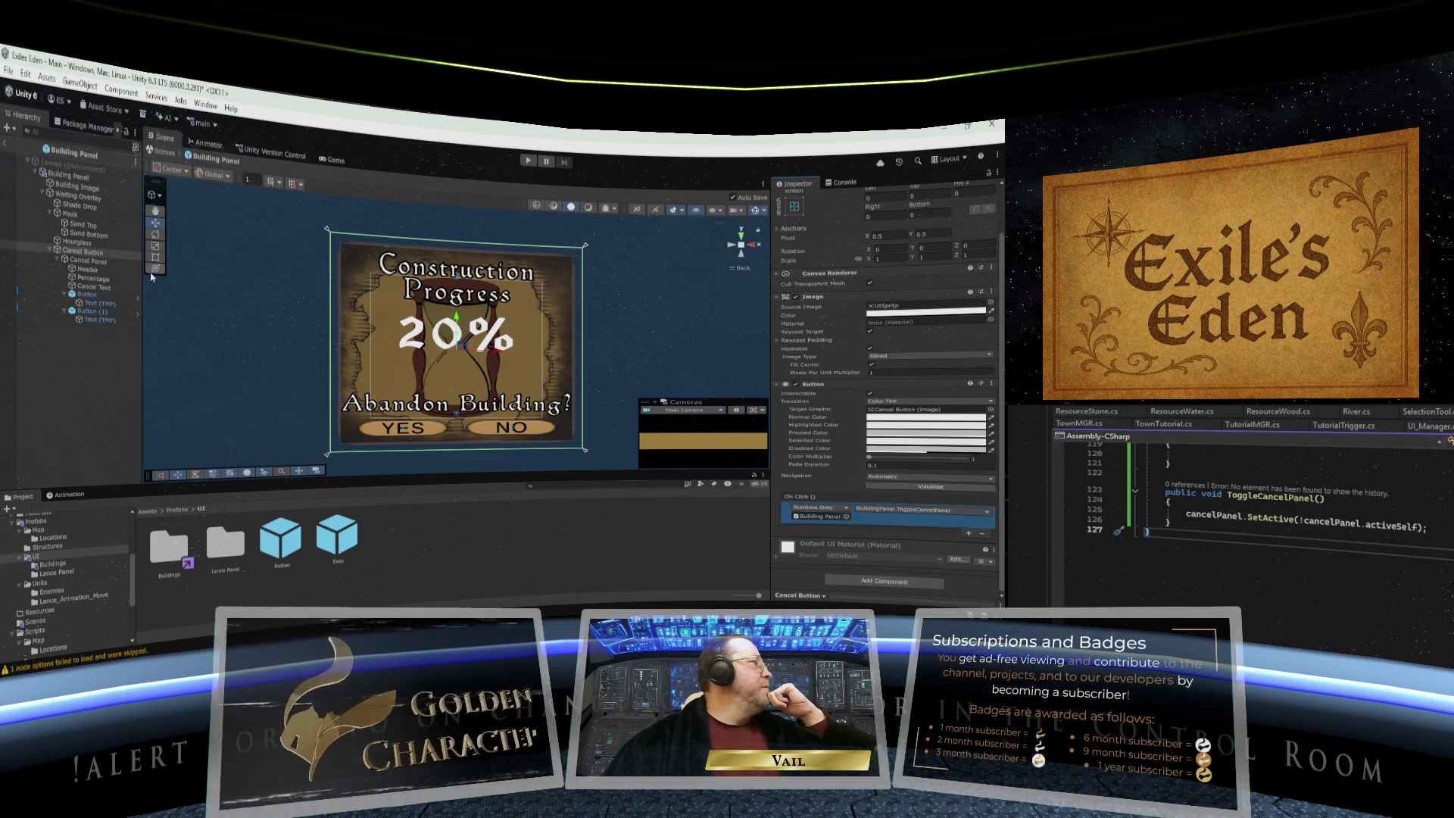
# - Save the scene and switch to the Game view showing the start menu
pyautogui.click(9, 70)
pyautogui.click(29, 143)
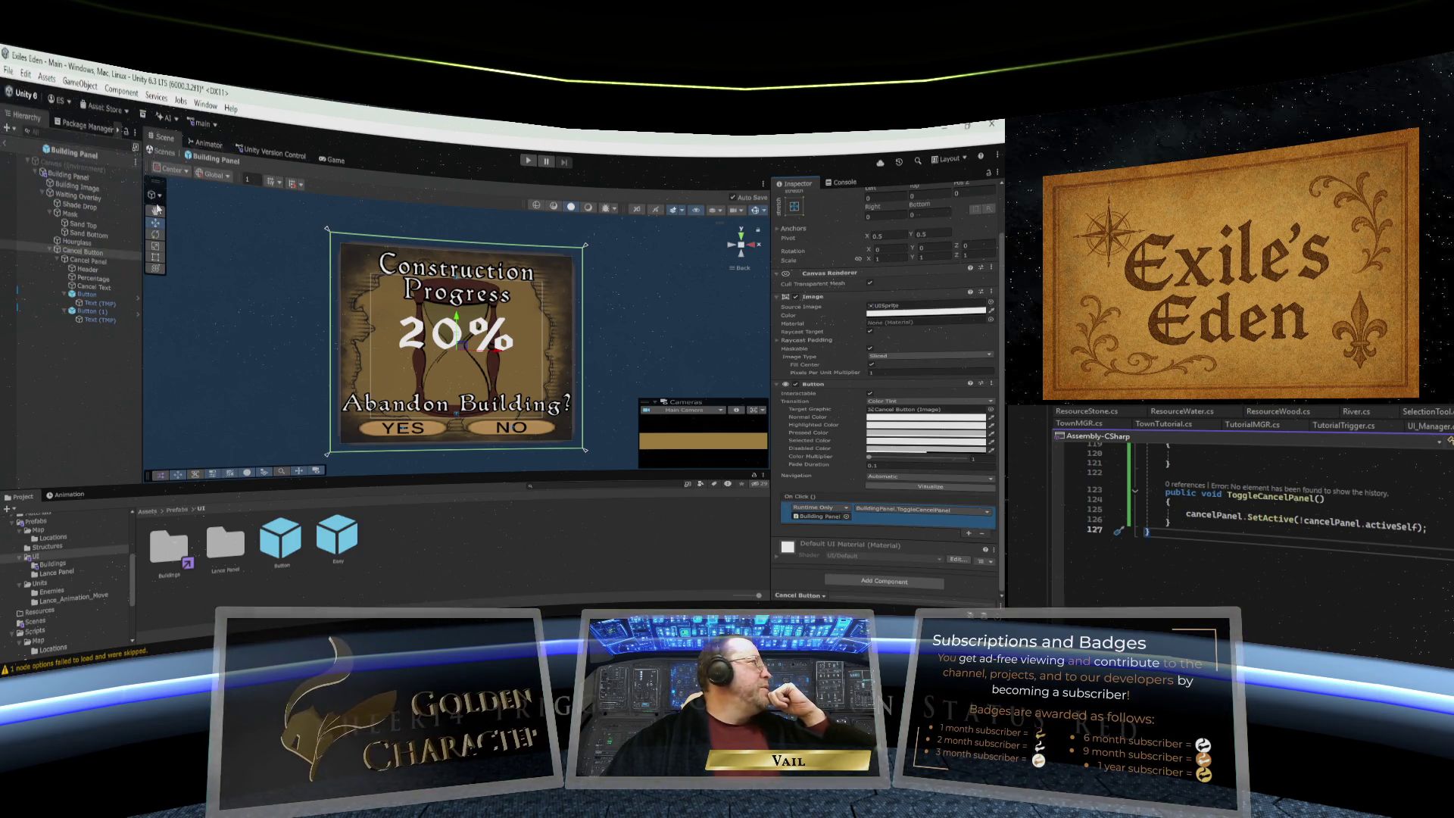
pyautogui.click(331, 159)
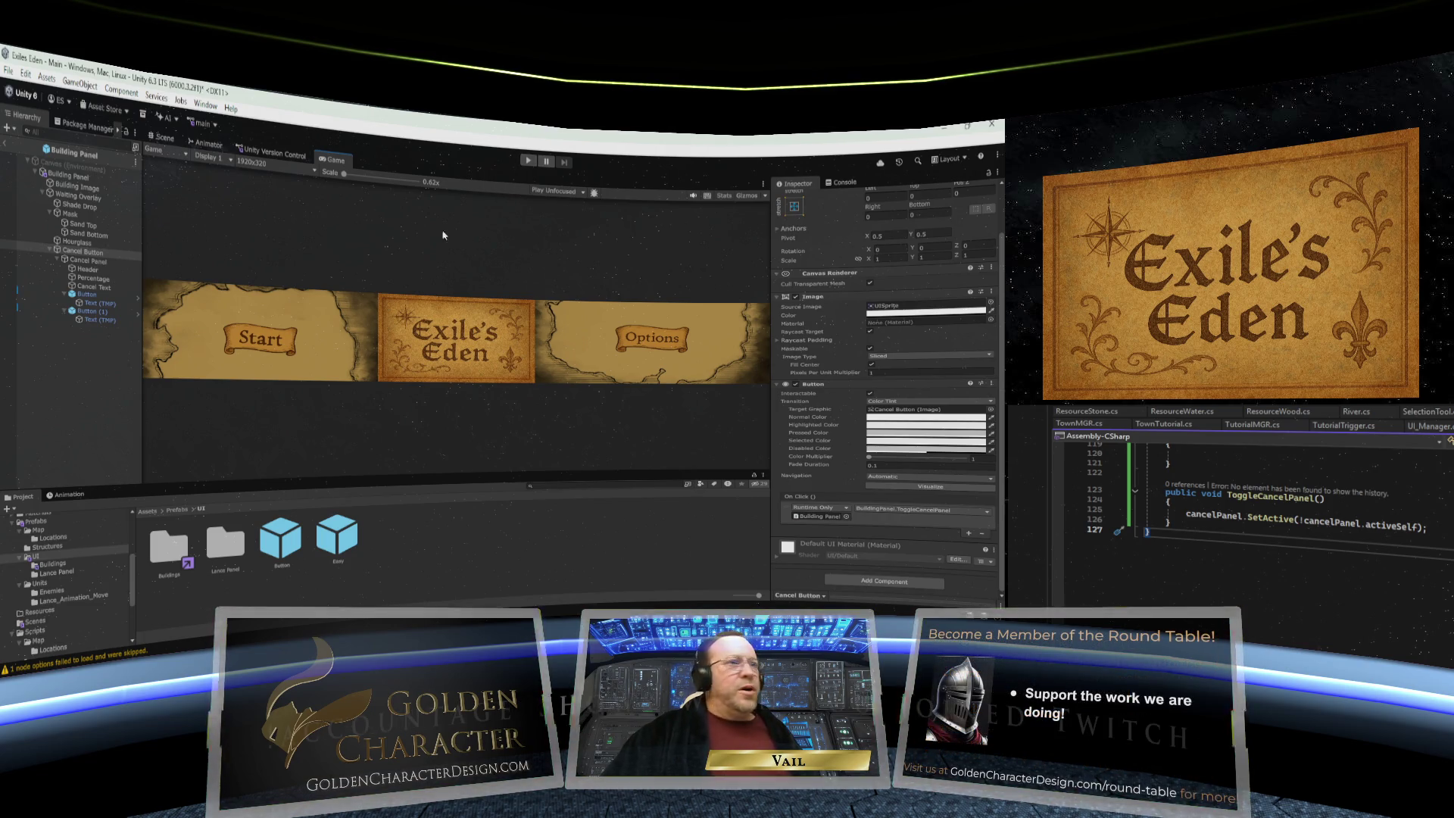
# - Maximize the Game view and start a play test
pyautogui.rightClick(333, 162)
pyautogui.click(350, 202)
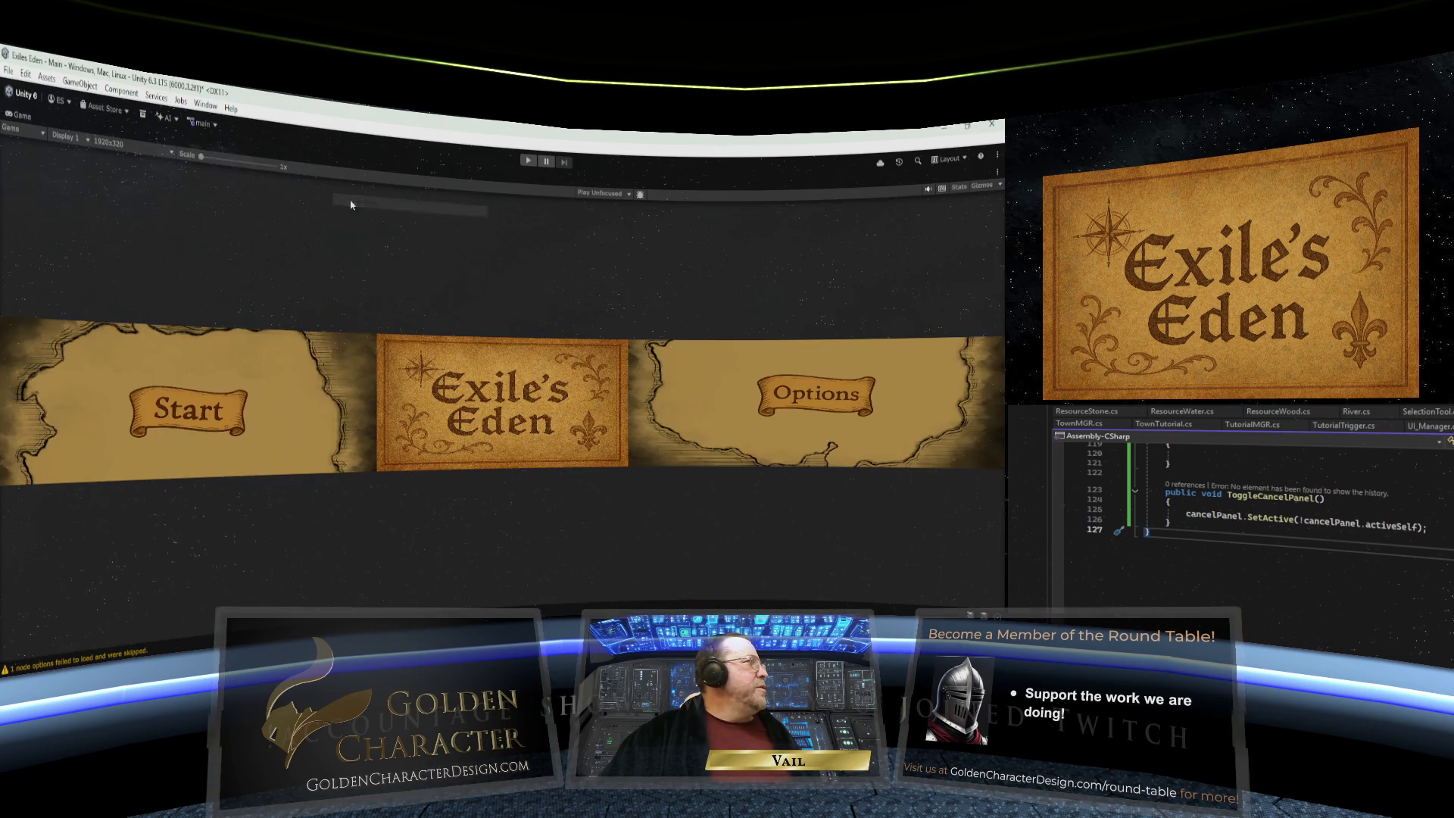
pyautogui.click(527, 162)
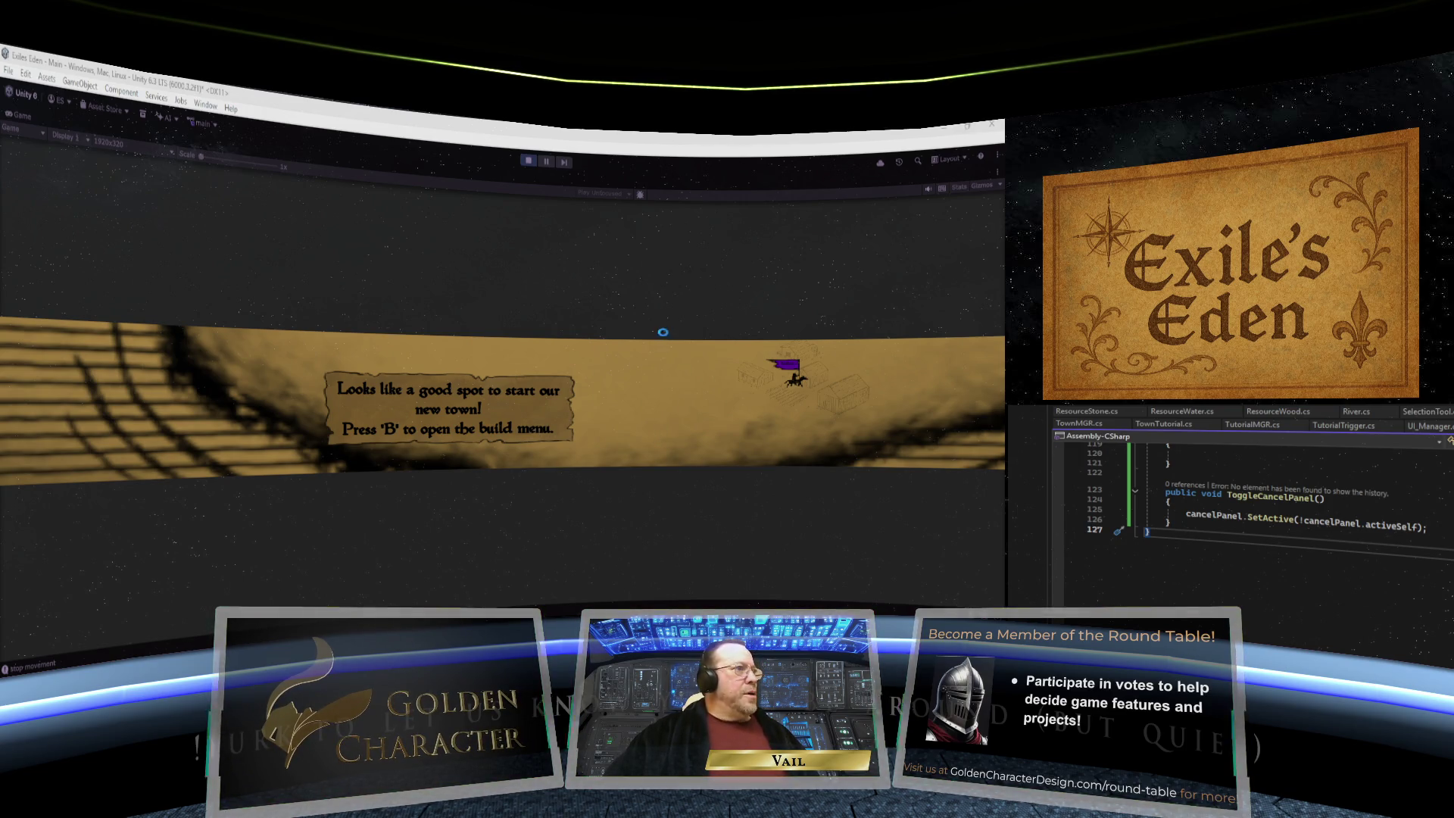
# - Found a town named 'Hello All', centre its window, and advance to the building-options tip
pyautogui.press('b')
pyautogui.moveTo(544, 434)
pyautogui.mouseDown()
pyautogui.moveTo(598, 443)
pyautogui.moveTo(795, 382)
pyautogui.mouseUp()
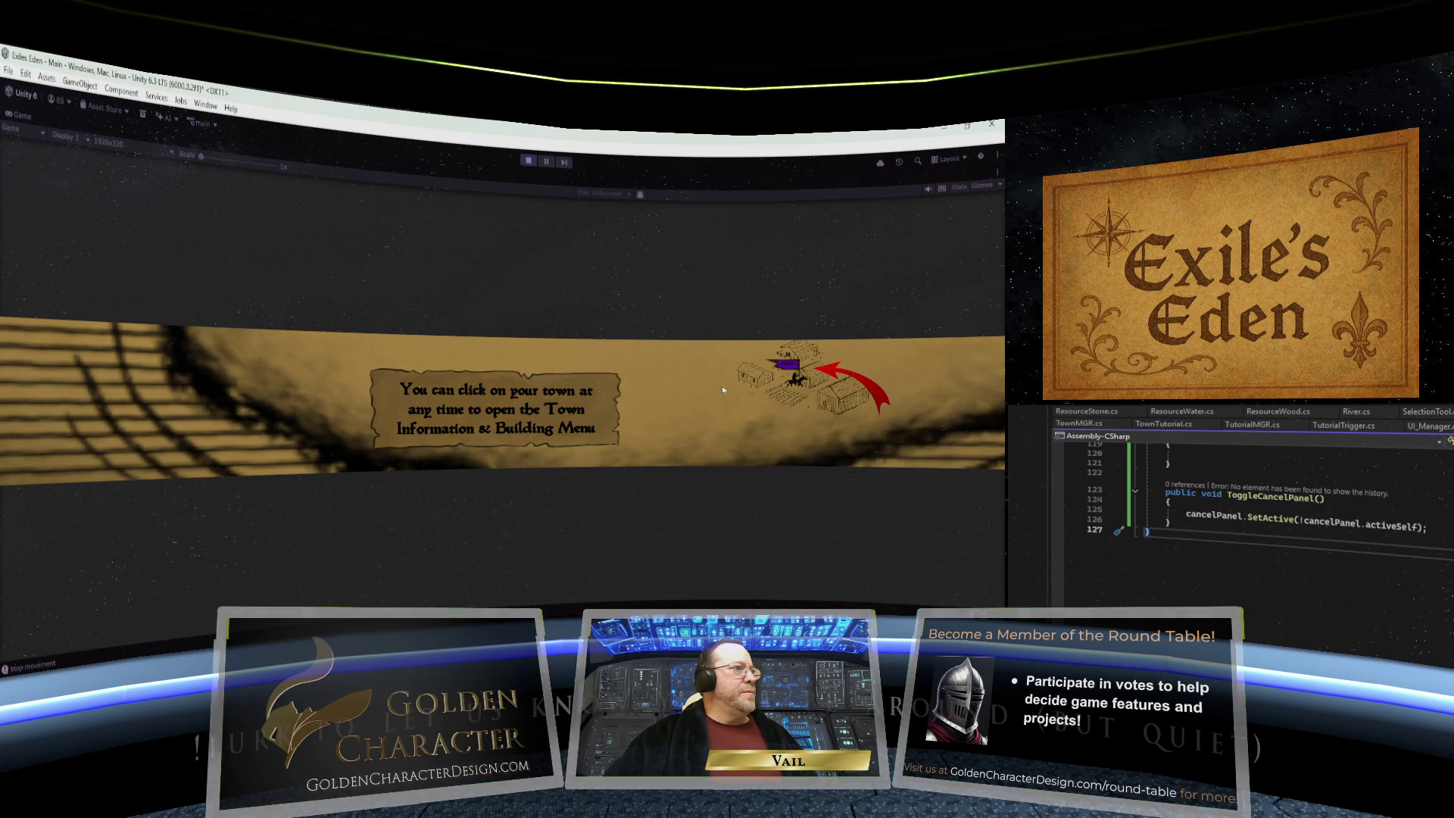
pyautogui.click(804, 390)
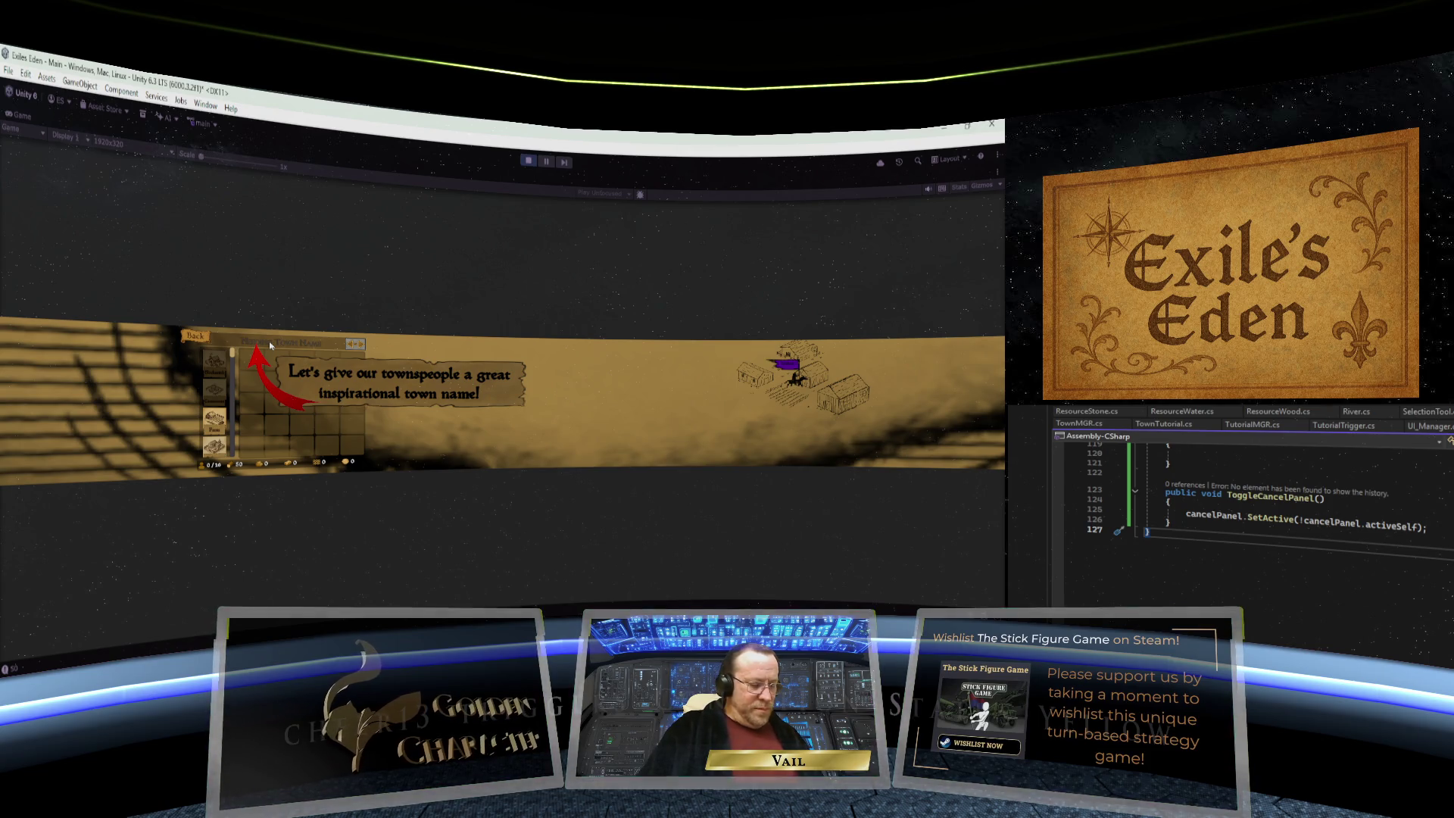
pyautogui.write('Hello All')
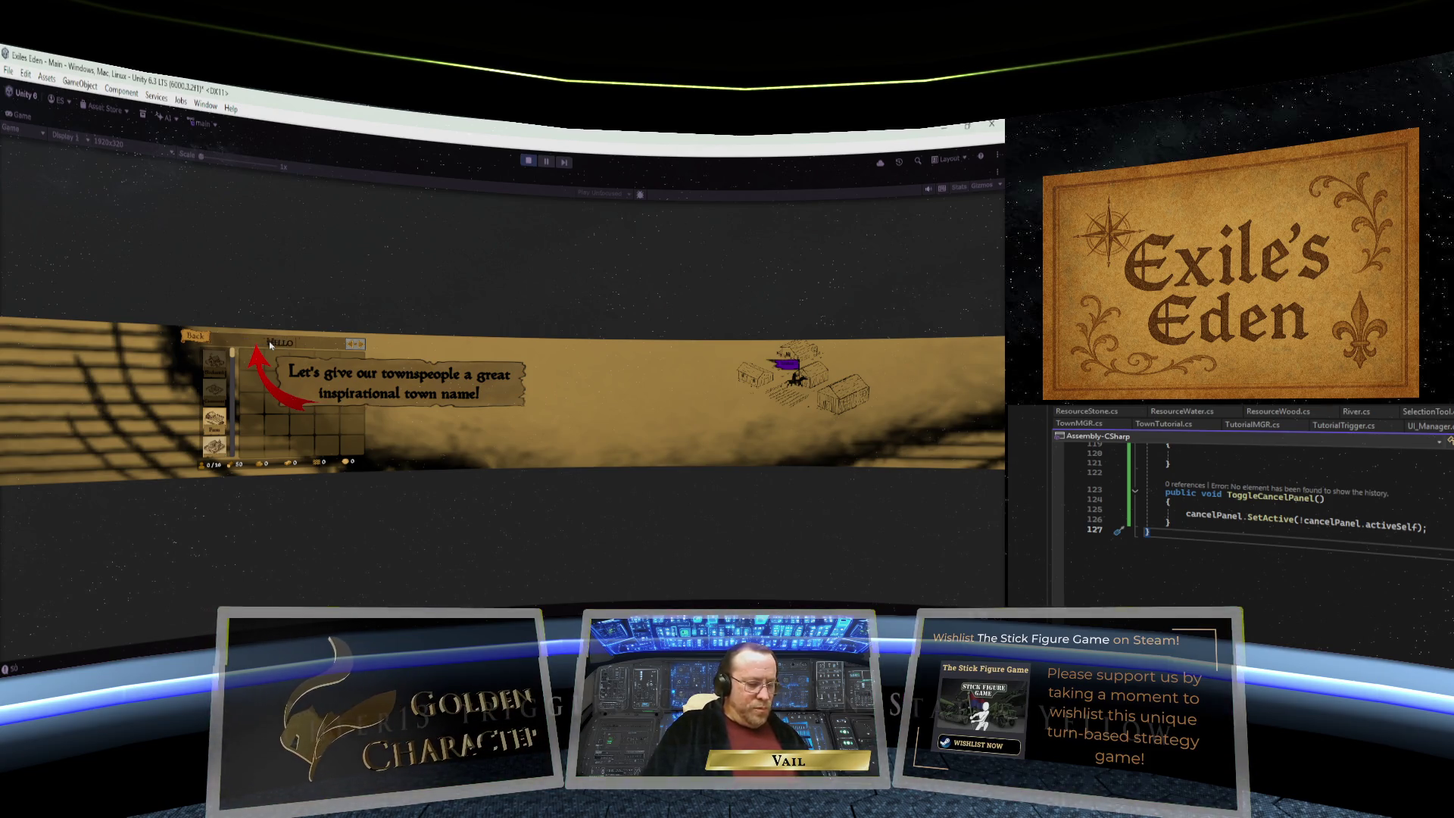
pyautogui.press('Return')
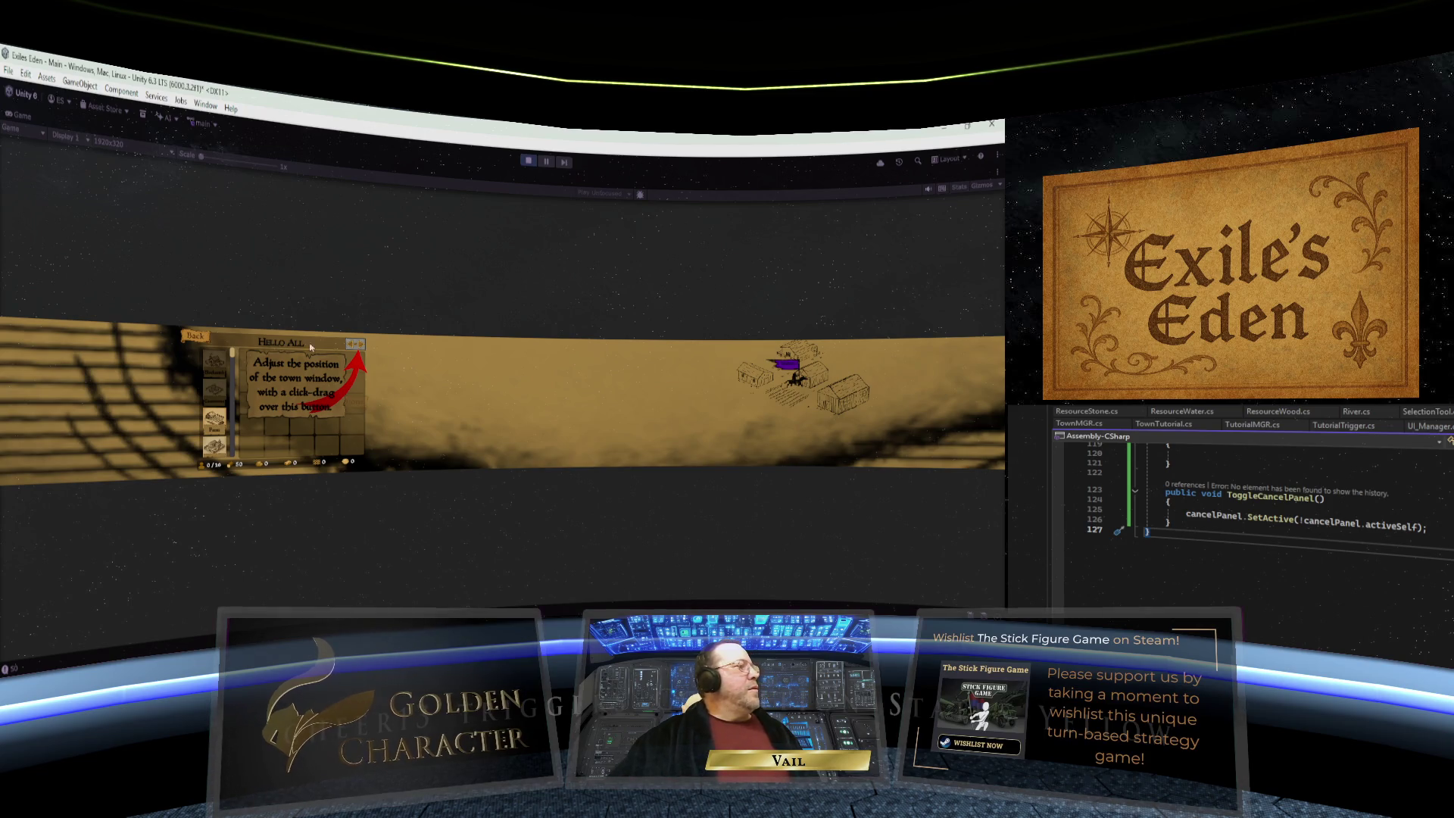
pyautogui.moveTo(359, 345); pyautogui.dragTo(679, 349)
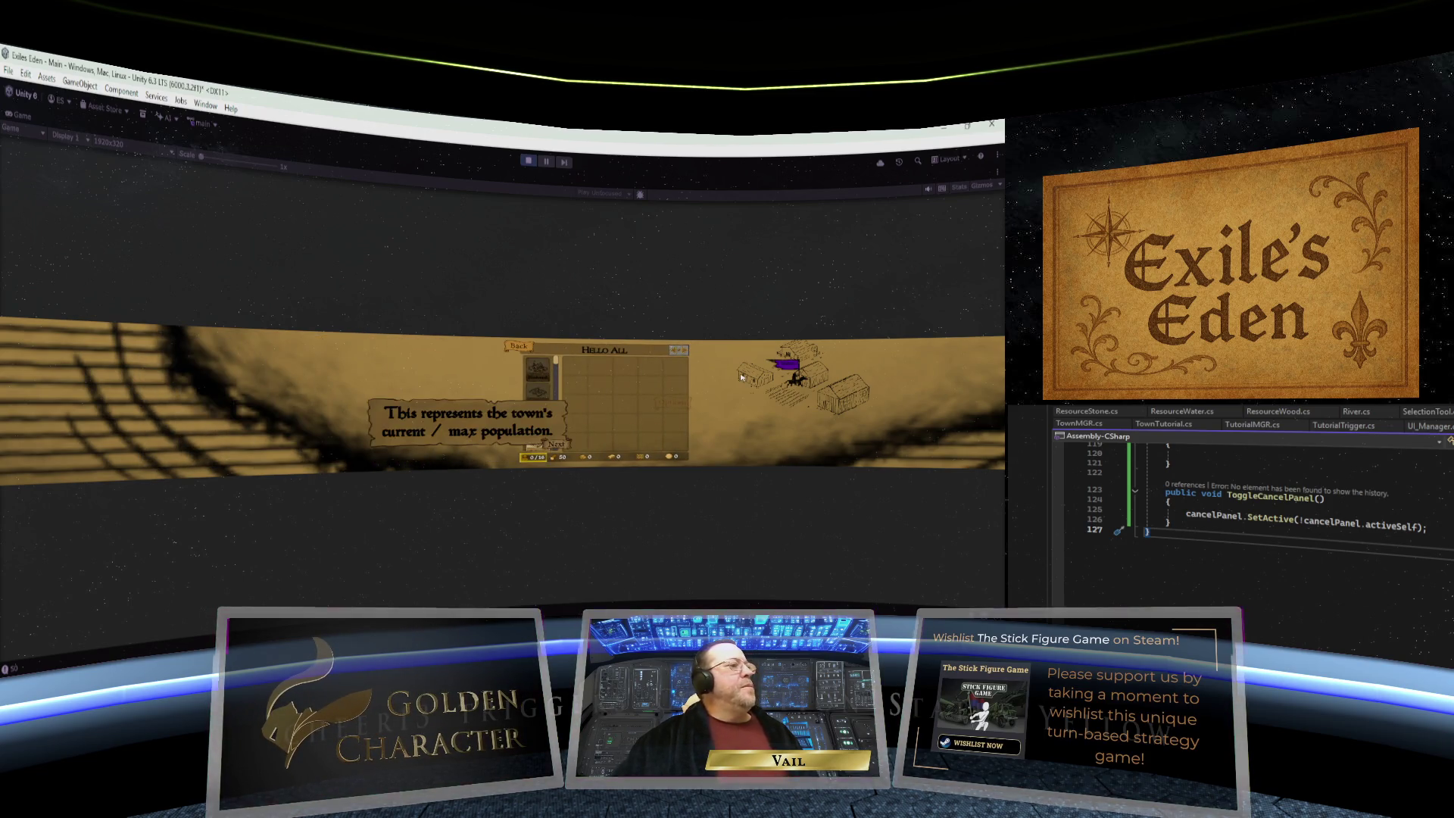
pyautogui.click(559, 444)
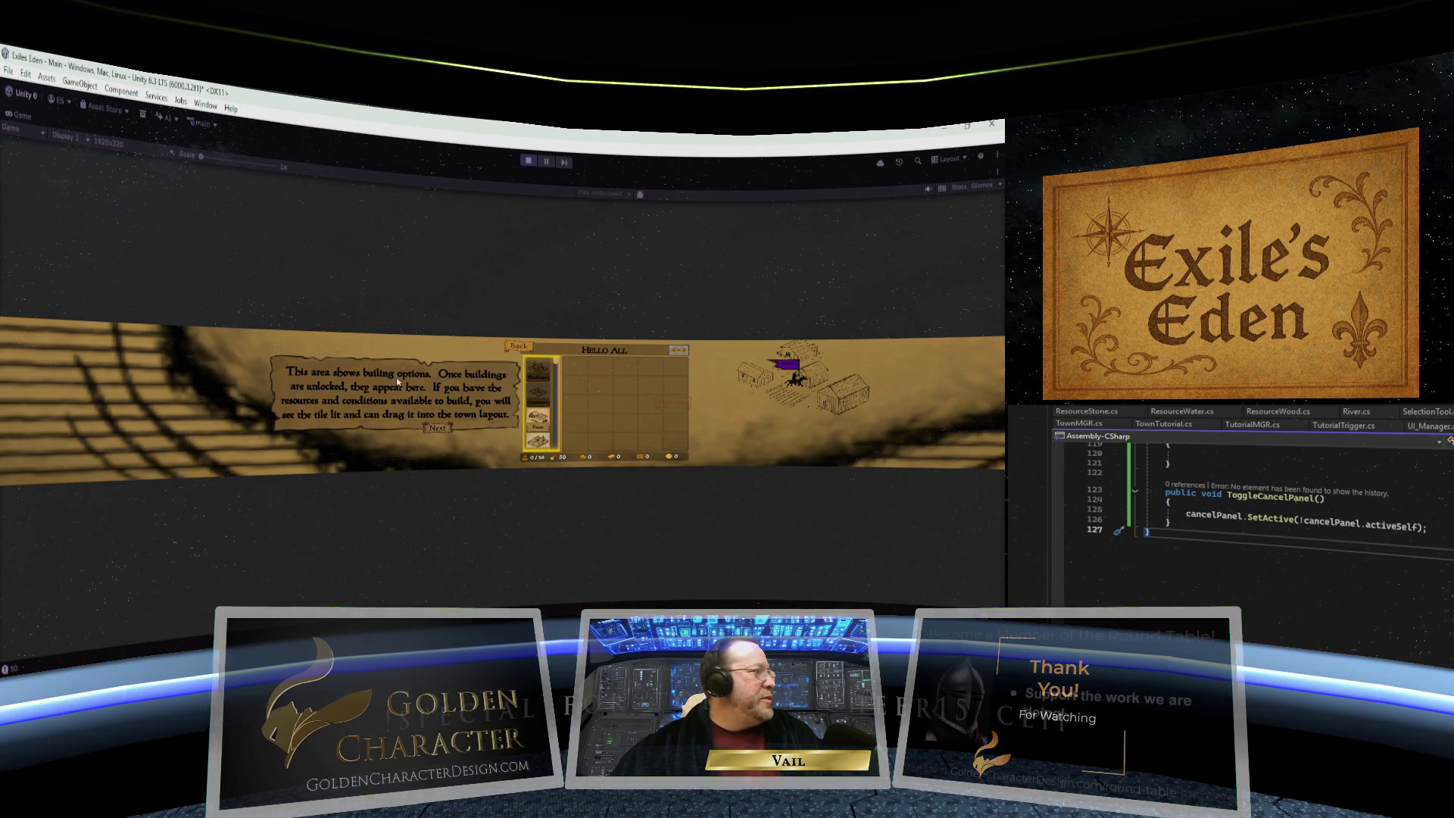
# - Place a Farm in the town grid and adjust the preview zoom to about 1.6x
pyautogui.click(440, 428)
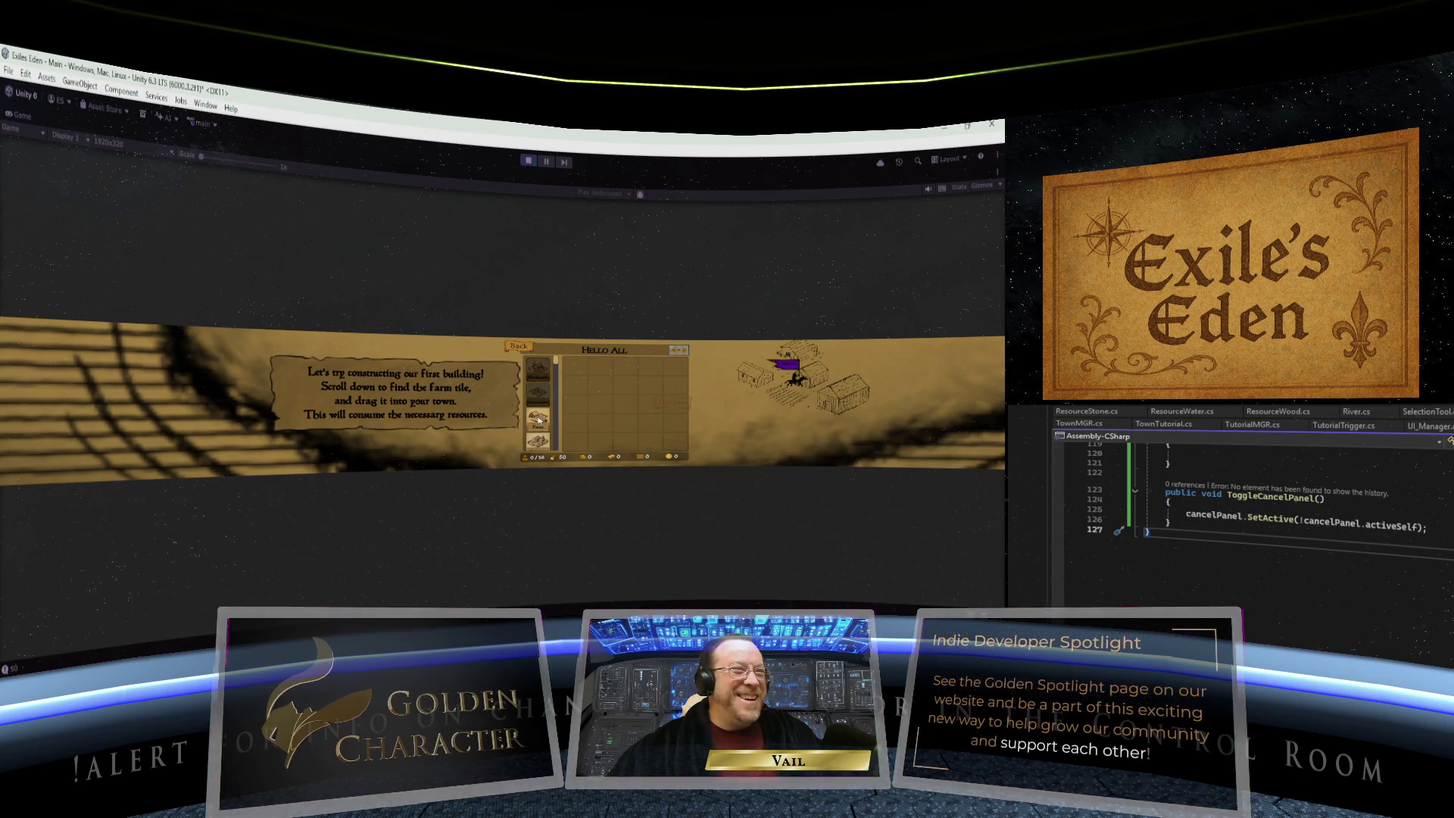
pyautogui.moveTo(538, 419)
pyautogui.mouseDown()
pyautogui.moveTo(605, 405)
pyautogui.moveTo(652, 375)
pyautogui.moveTo(599, 386)
pyautogui.moveTo(650, 399)
pyautogui.moveTo(650, 417)
pyautogui.moveTo(599, 422)
pyautogui.moveTo(595, 390)
pyautogui.moveTo(596, 407)
pyautogui.moveTo(645, 409)
pyautogui.moveTo(645, 426)
pyautogui.moveTo(595, 409)
pyautogui.moveTo(600, 386)
pyautogui.mouseUp()
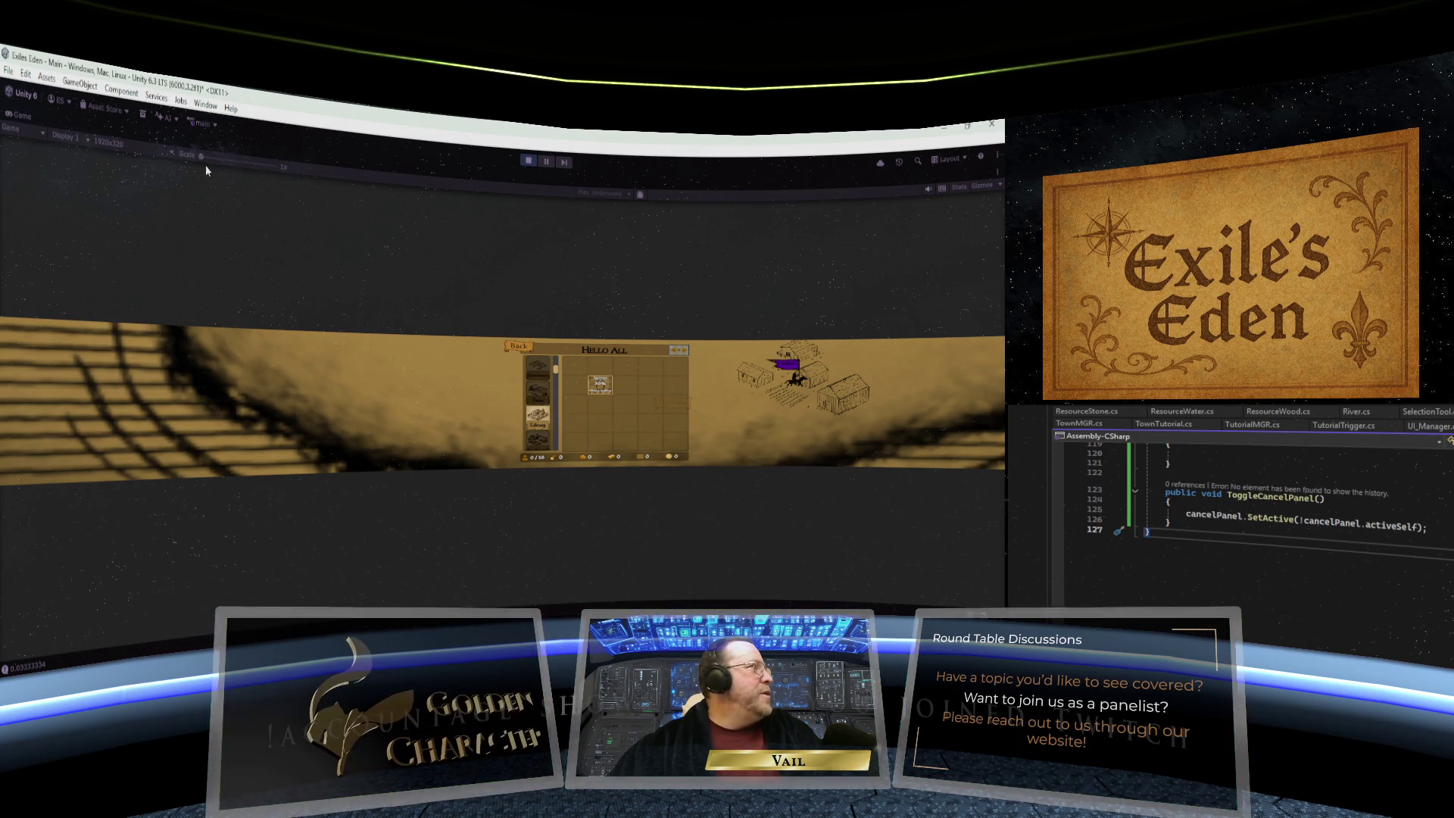
pyautogui.moveTo(202, 161); pyautogui.dragTo(240, 166)
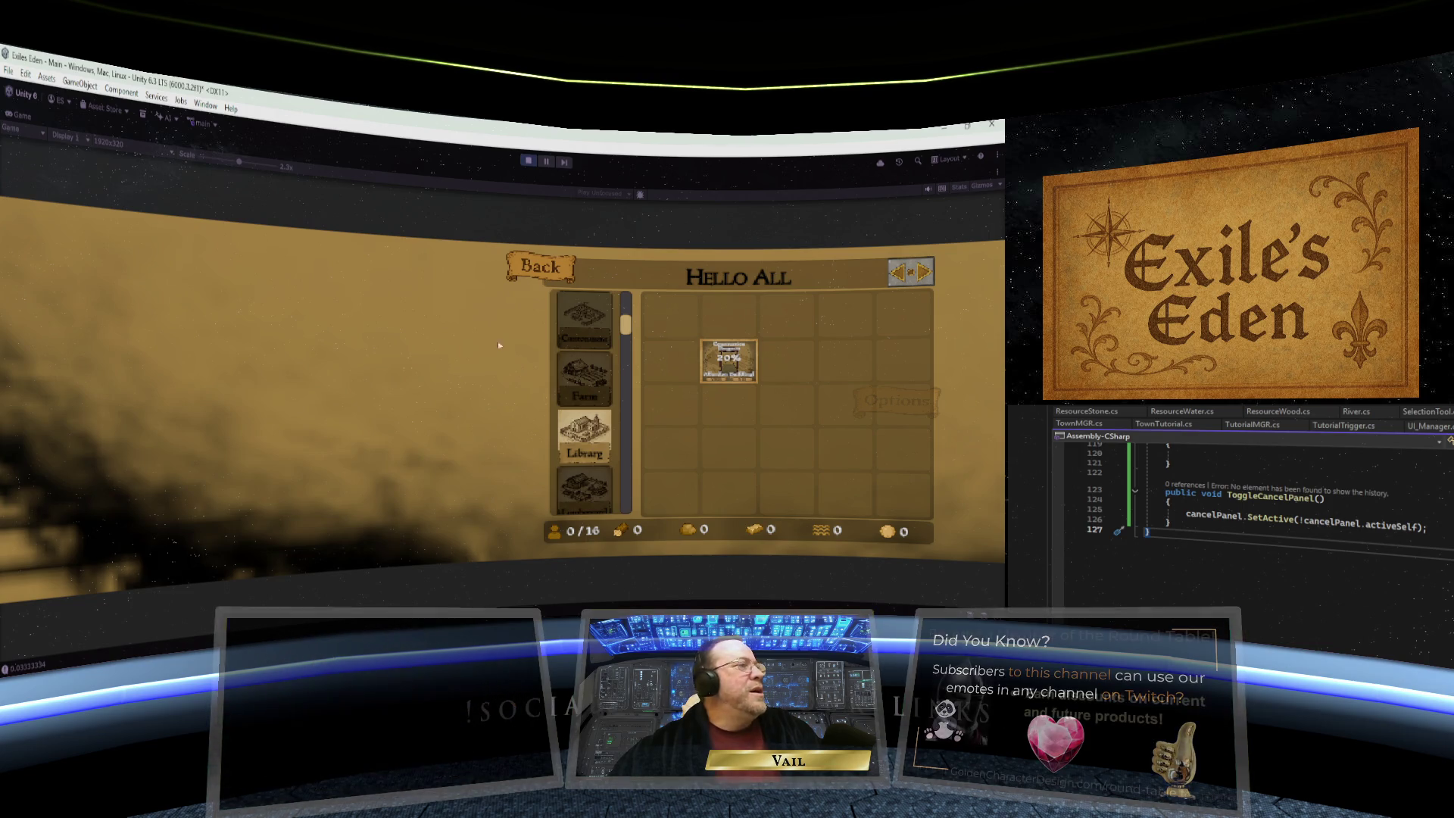
pyautogui.moveTo(243, 168)
pyautogui.mouseDown()
pyautogui.moveTo(206, 161)
pyautogui.moveTo(226, 164)
pyautogui.mouseUp()
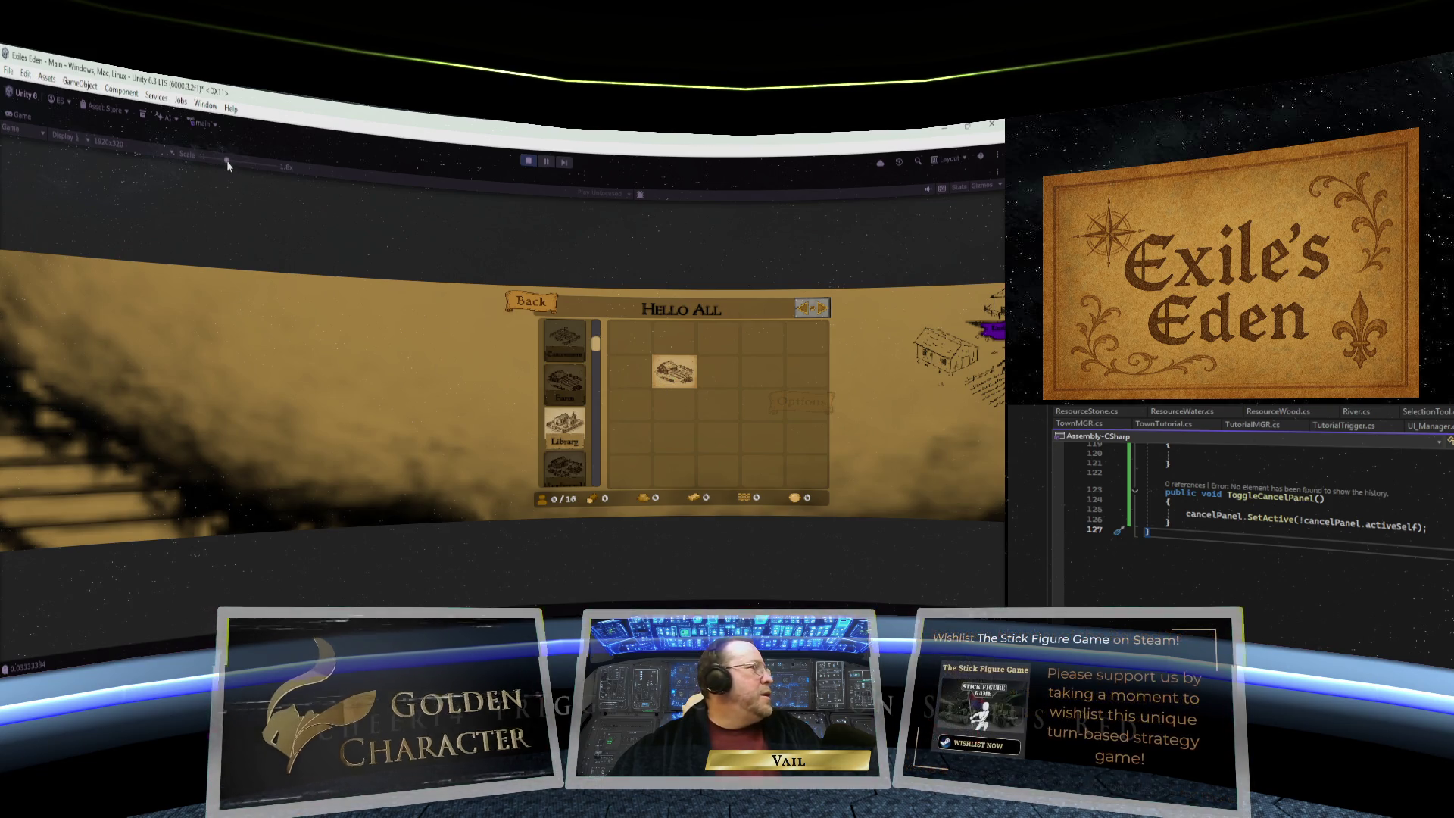
pyautogui.moveTo(227, 163); pyautogui.dragTo(221, 162)
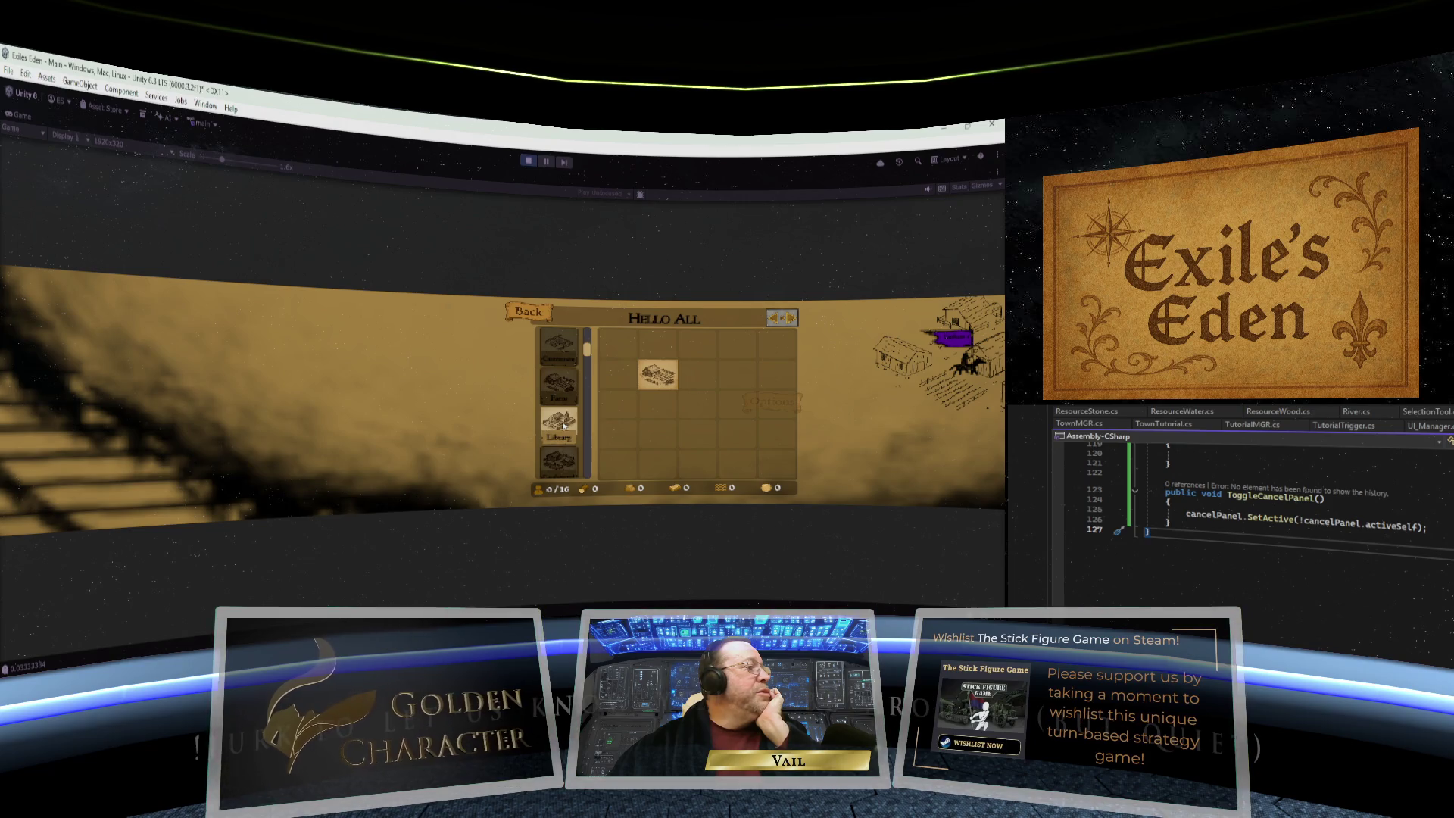
# - Place Library, Rectory and Temple buildings in the grid, then stop the play test
pyautogui.moveTo(563, 425); pyautogui.dragTo(664, 416)
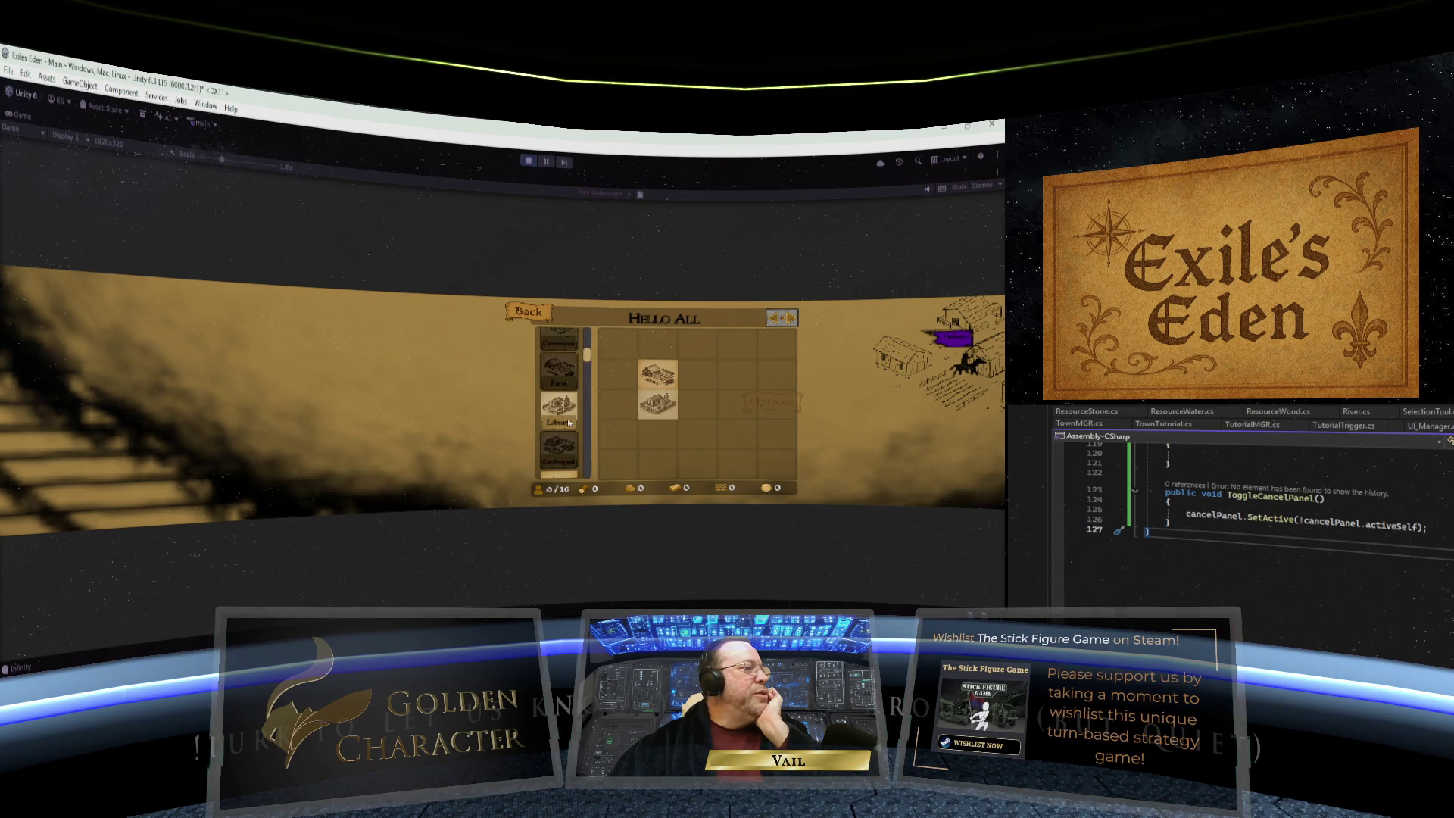
pyautogui.scroll(-3, 569, 423)
pyautogui.moveTo(561, 355)
pyautogui.mouseDown()
pyautogui.moveTo(730, 400)
pyautogui.moveTo(705, 403)
pyautogui.mouseUp()
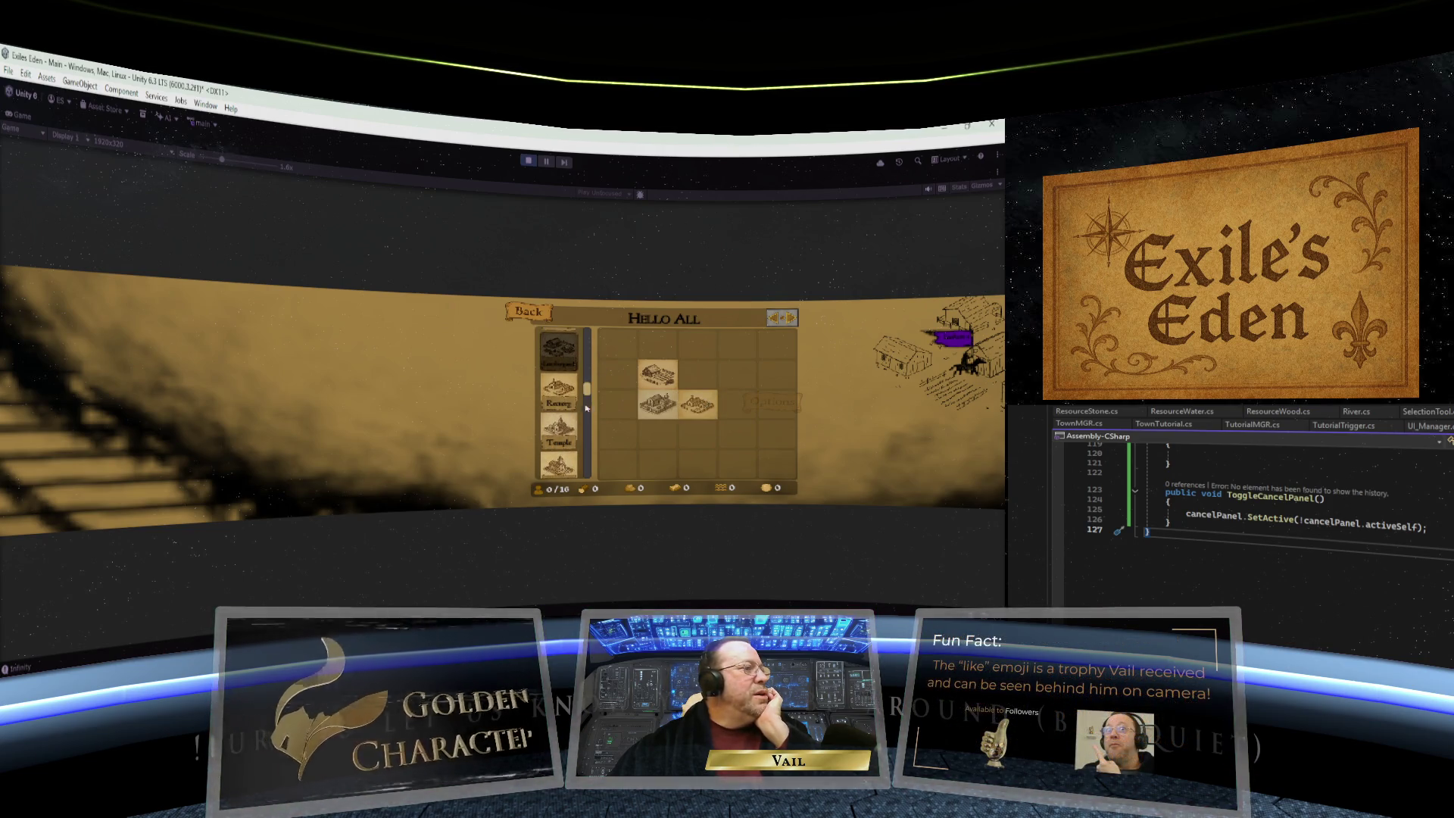
pyautogui.moveTo(557, 436); pyautogui.dragTo(697, 373)
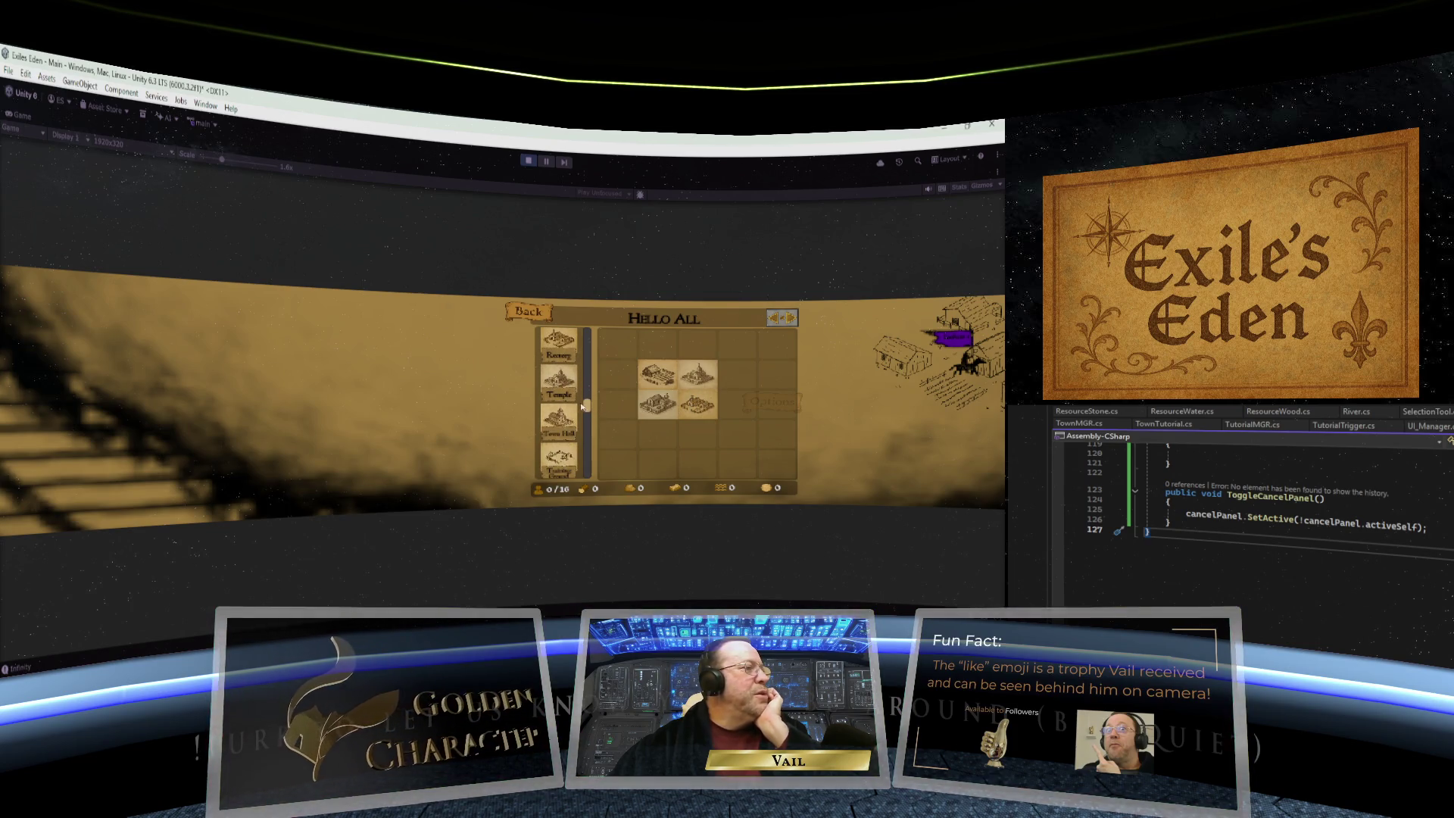
pyautogui.scroll(5, 586, 406)
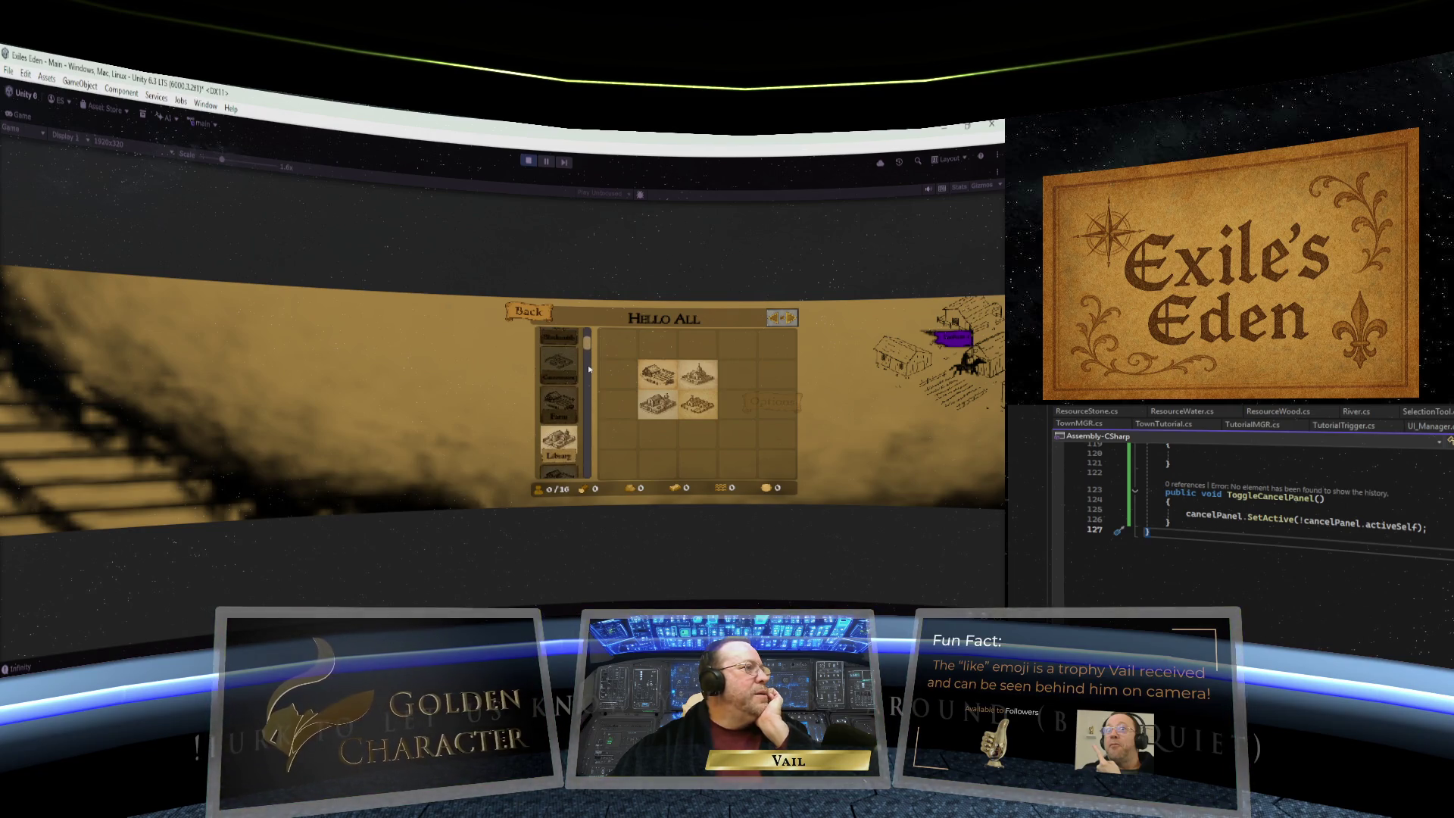
pyautogui.click(525, 163)
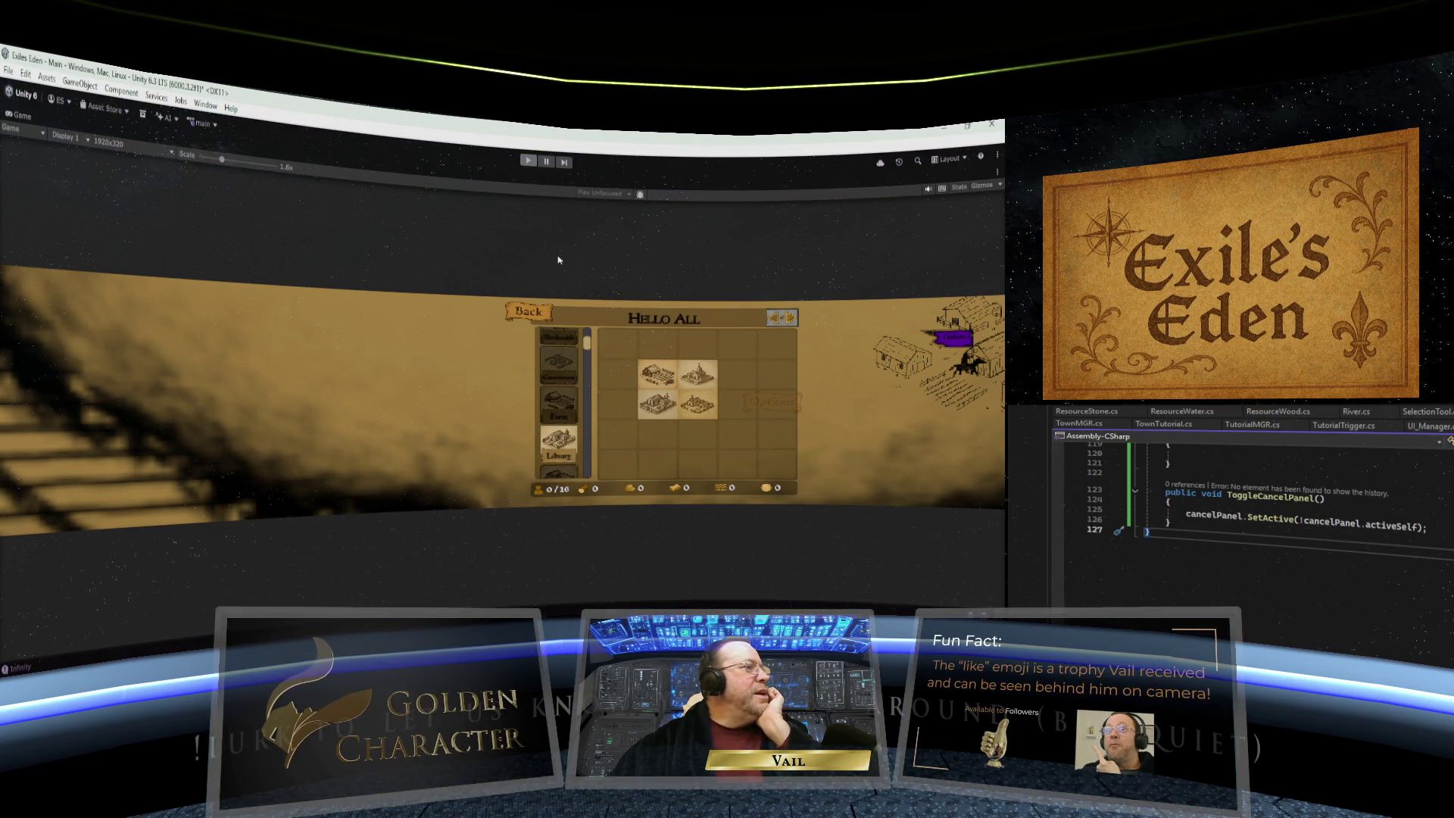
pyautogui.scroll(-5, 560, 281)
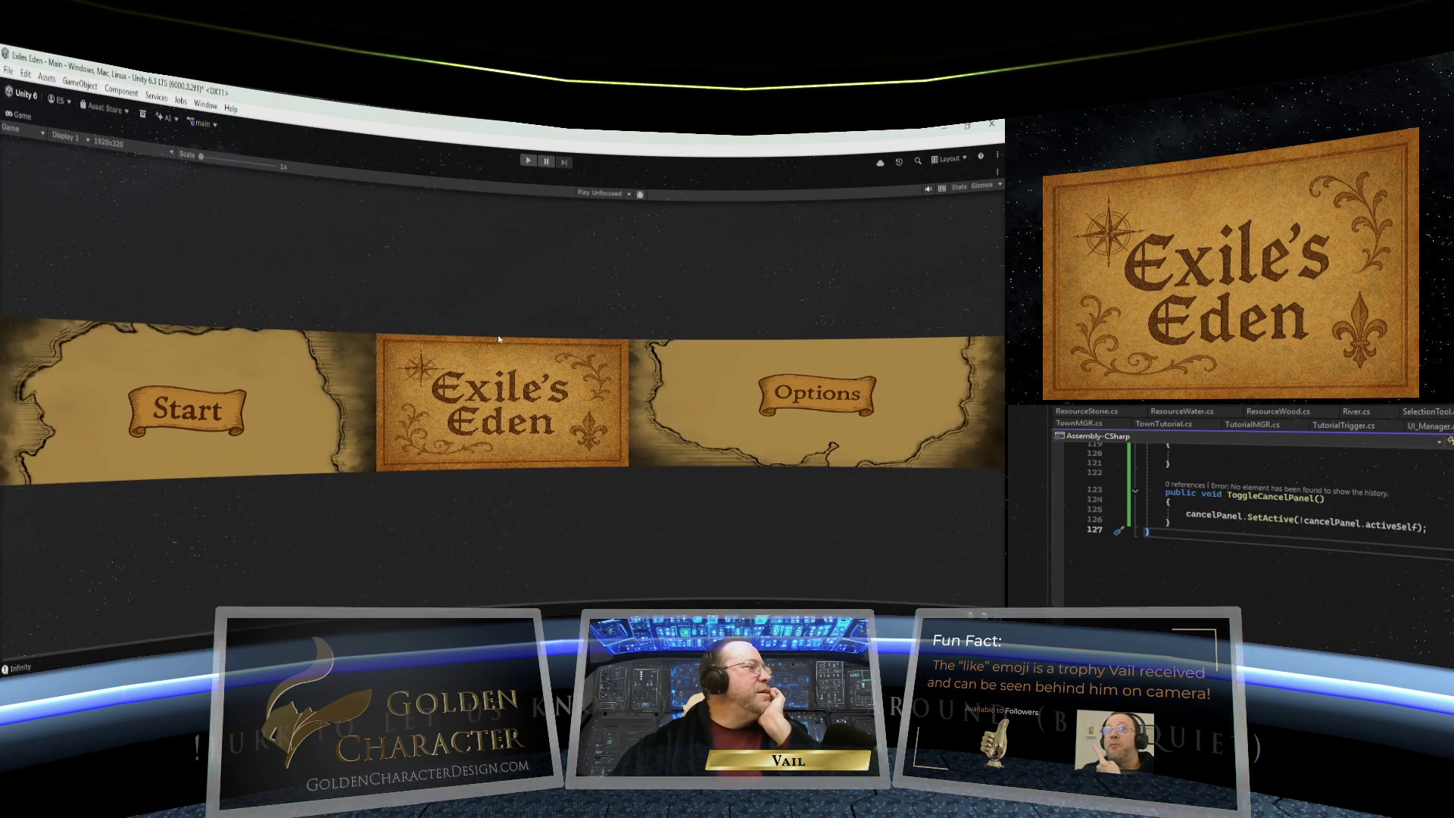
pyautogui.click(527, 161)
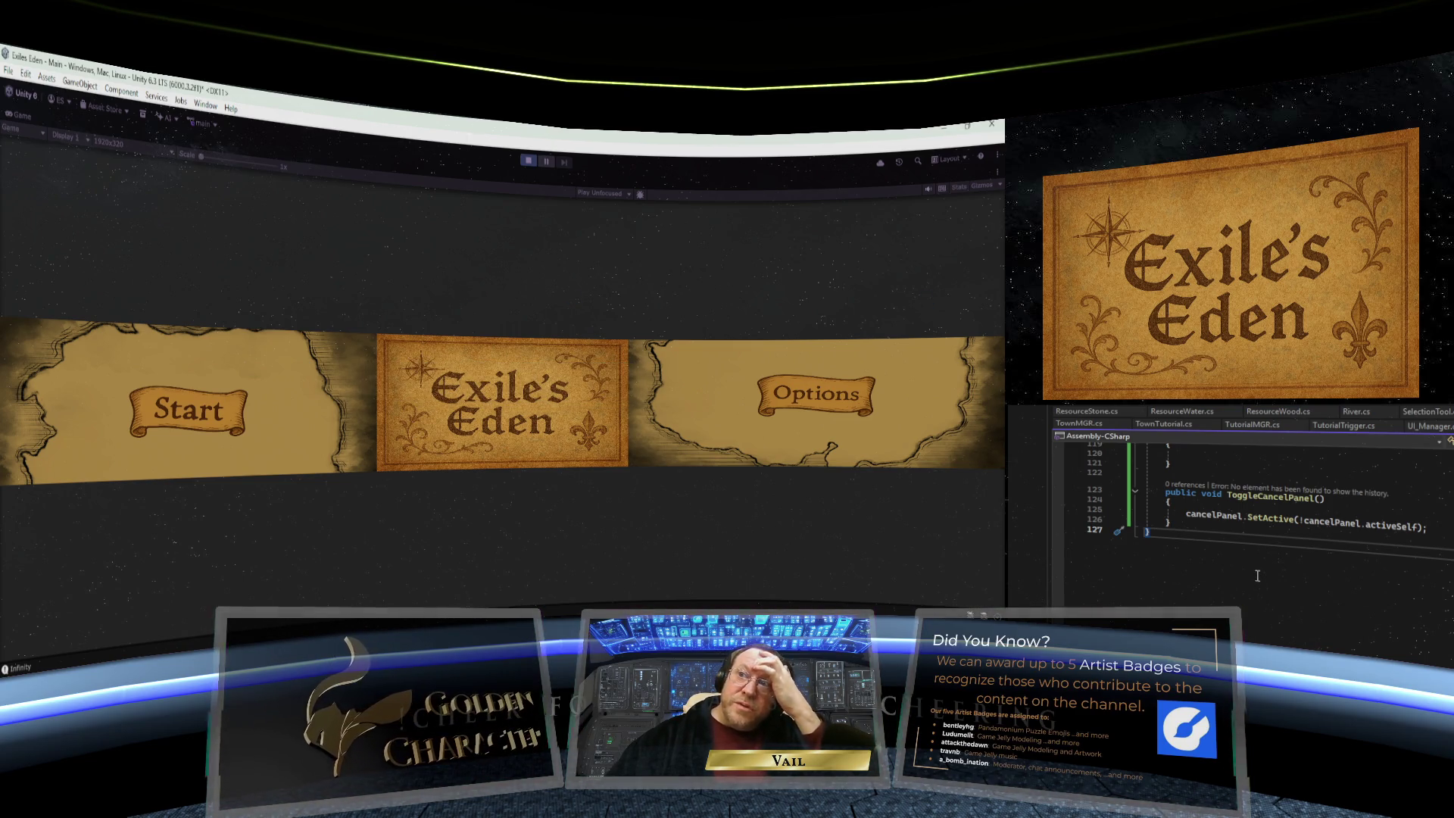
pyautogui.click(528, 161)
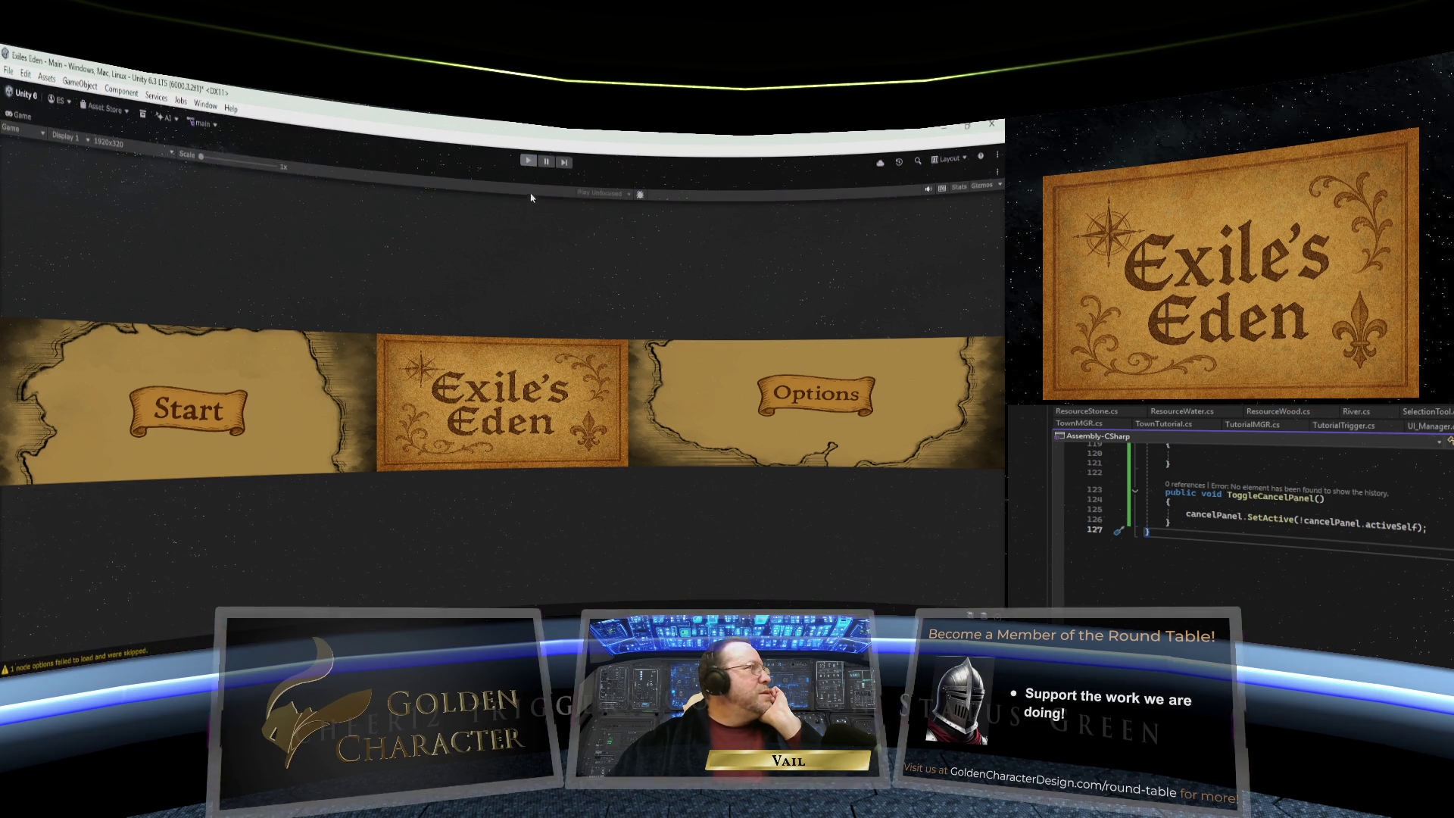
pyautogui.rightClick(23, 116)
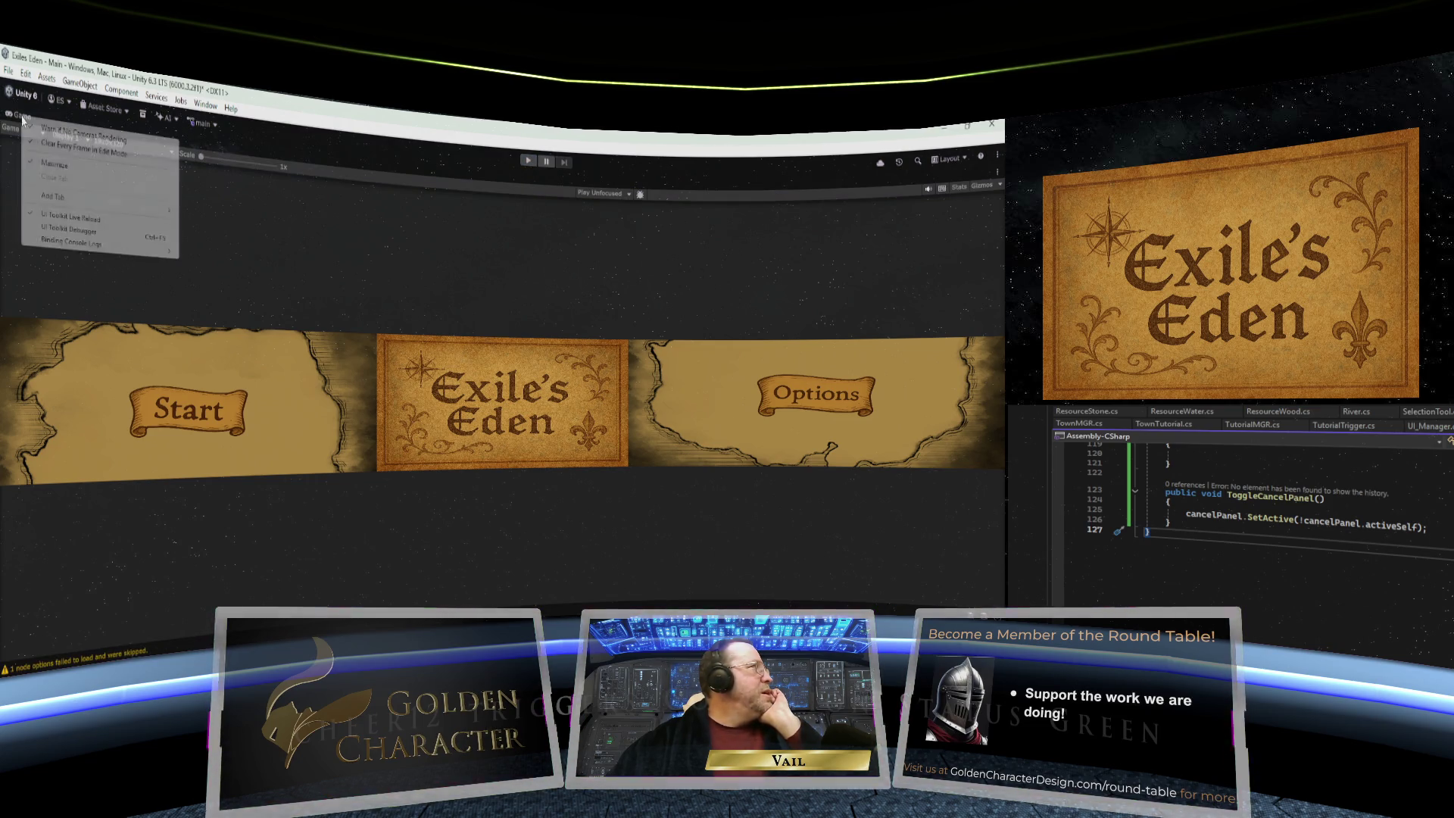
# - Restore the editor layout and deactivate the Cancel Panel so it starts hidden
pyautogui.click(54, 165)
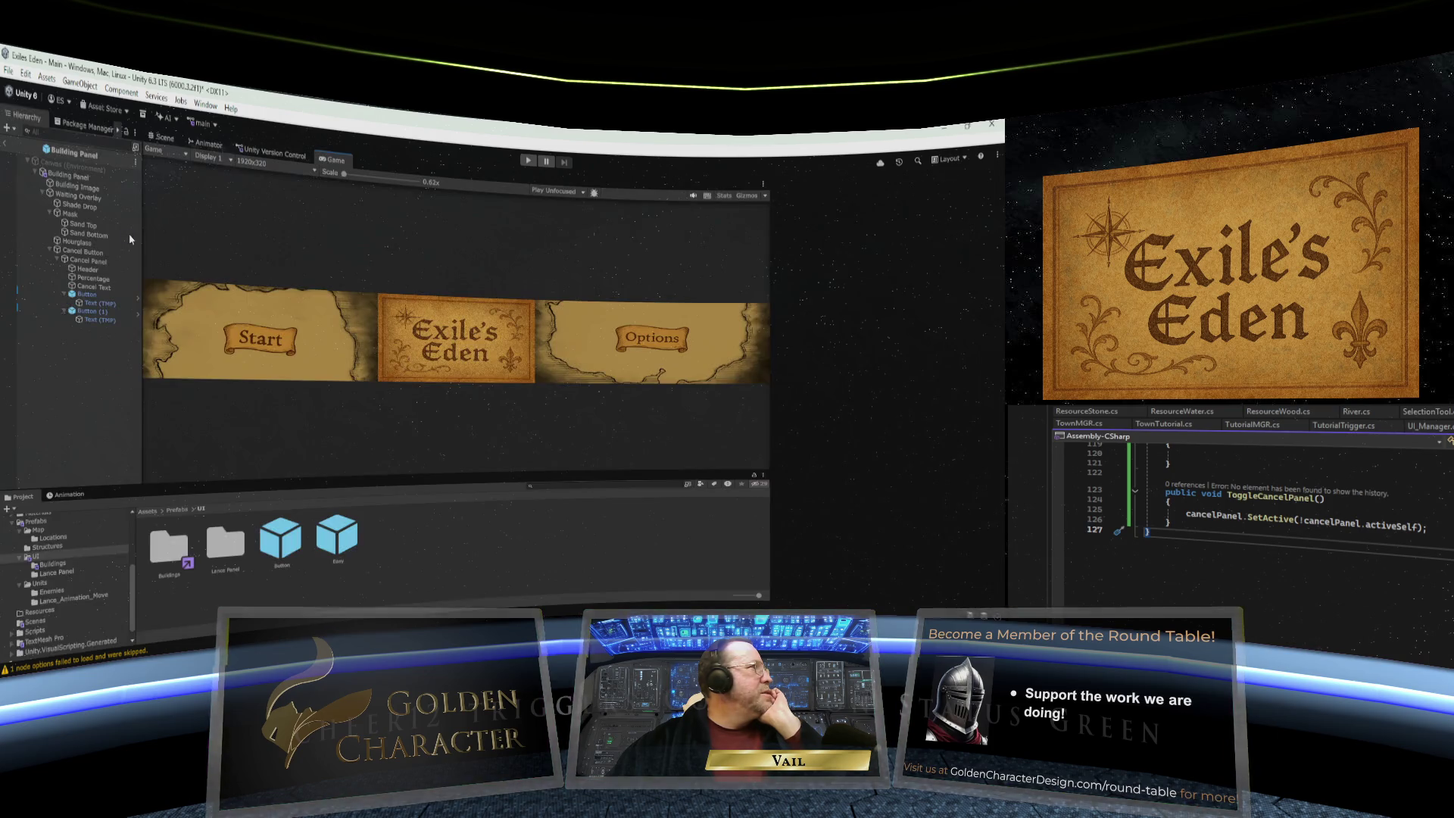
pyautogui.click(81, 262)
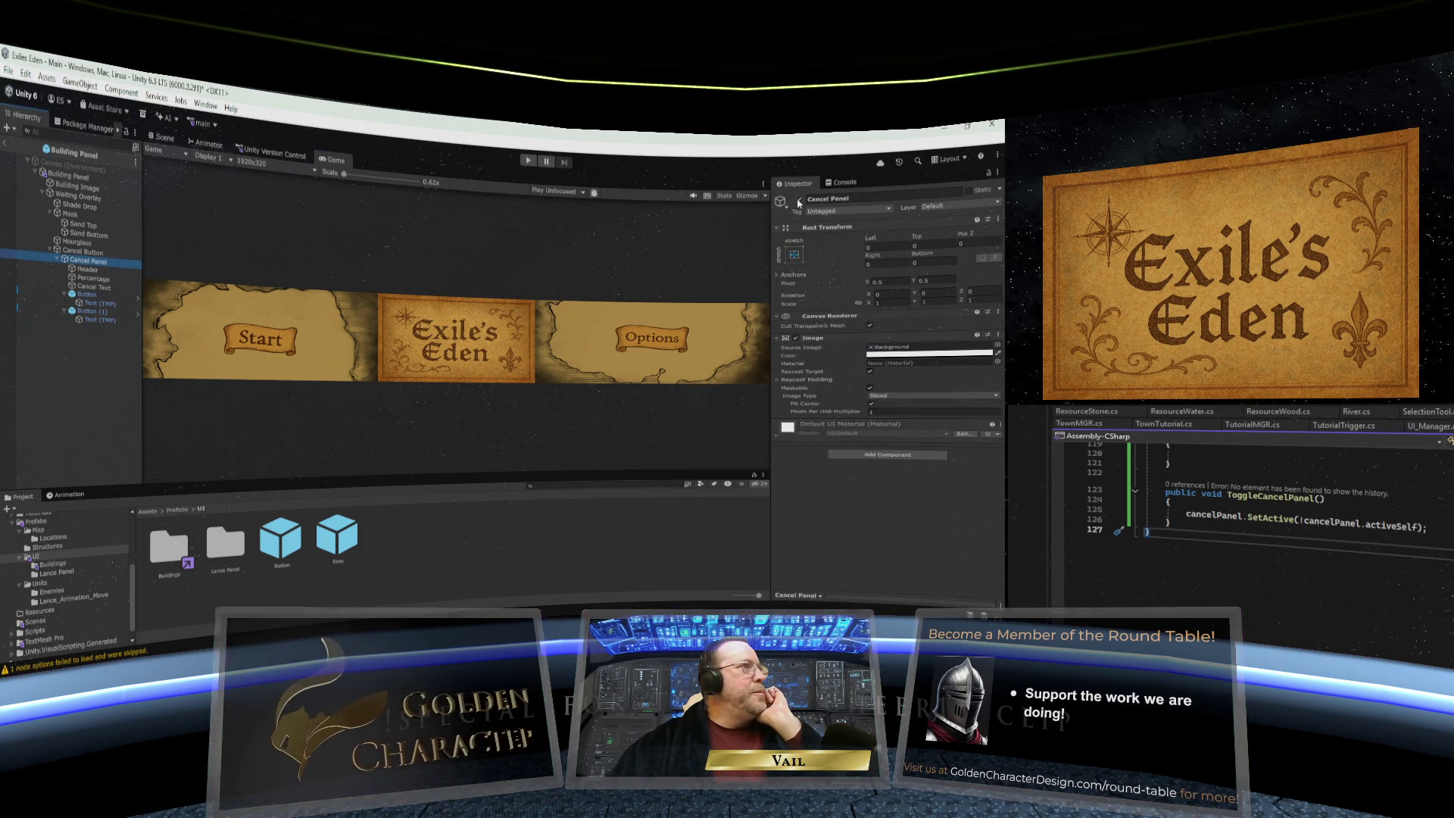
pyautogui.click(798, 198)
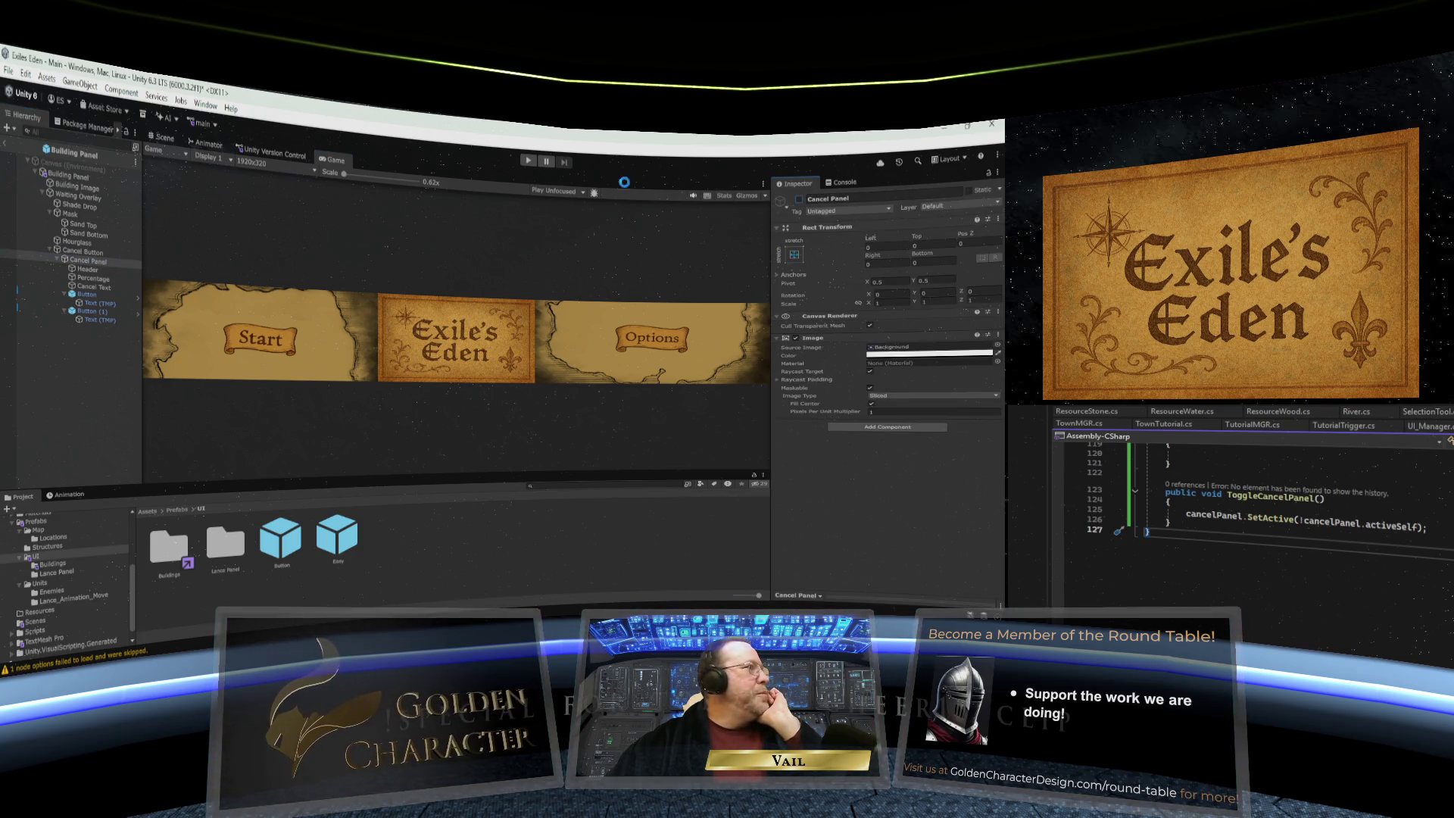
pyautogui.click(57, 260)
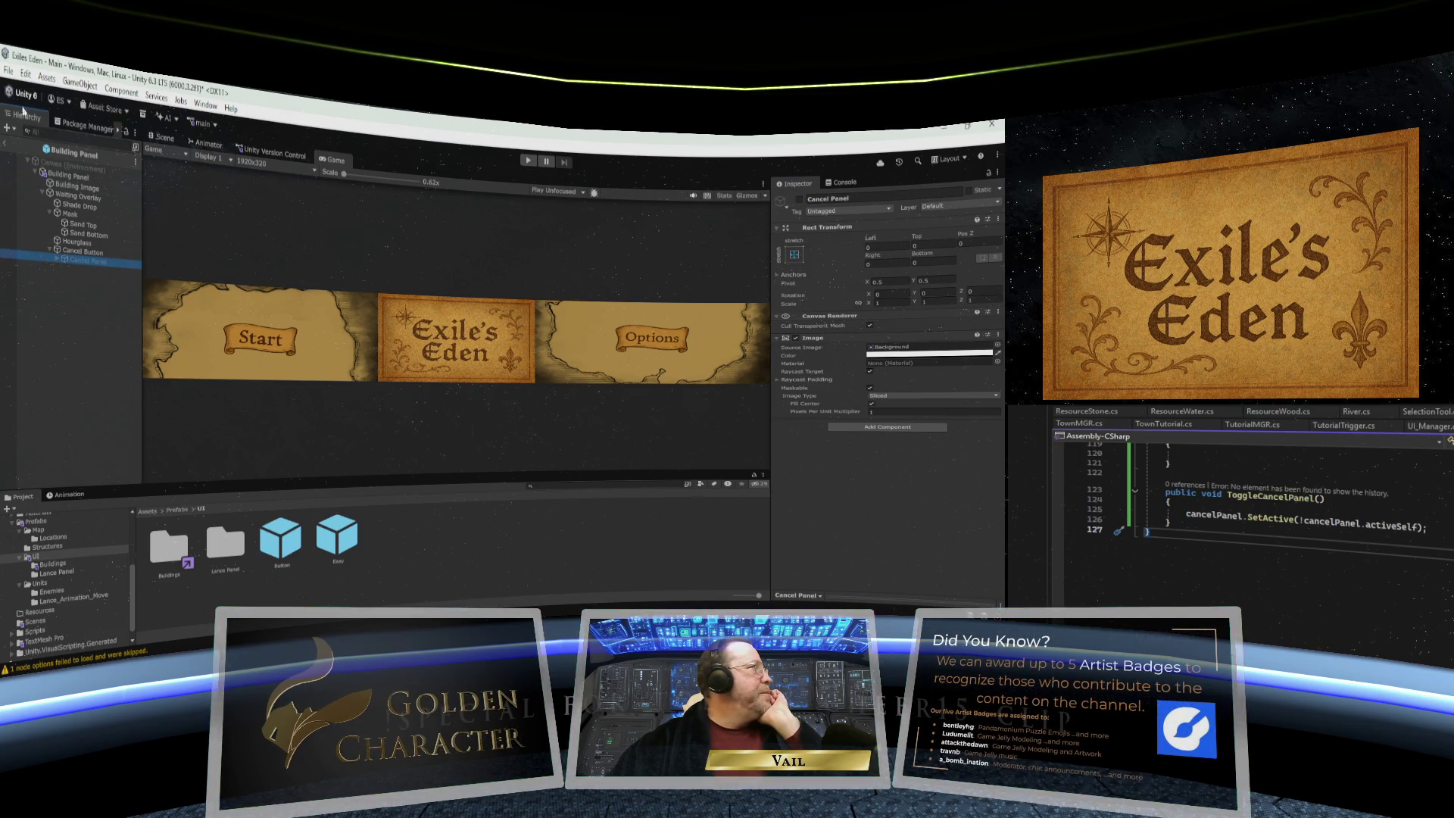
# - Run a File menu command and bring up the Game view's options menu
pyautogui.click(7, 71)
pyautogui.click(69, 151)
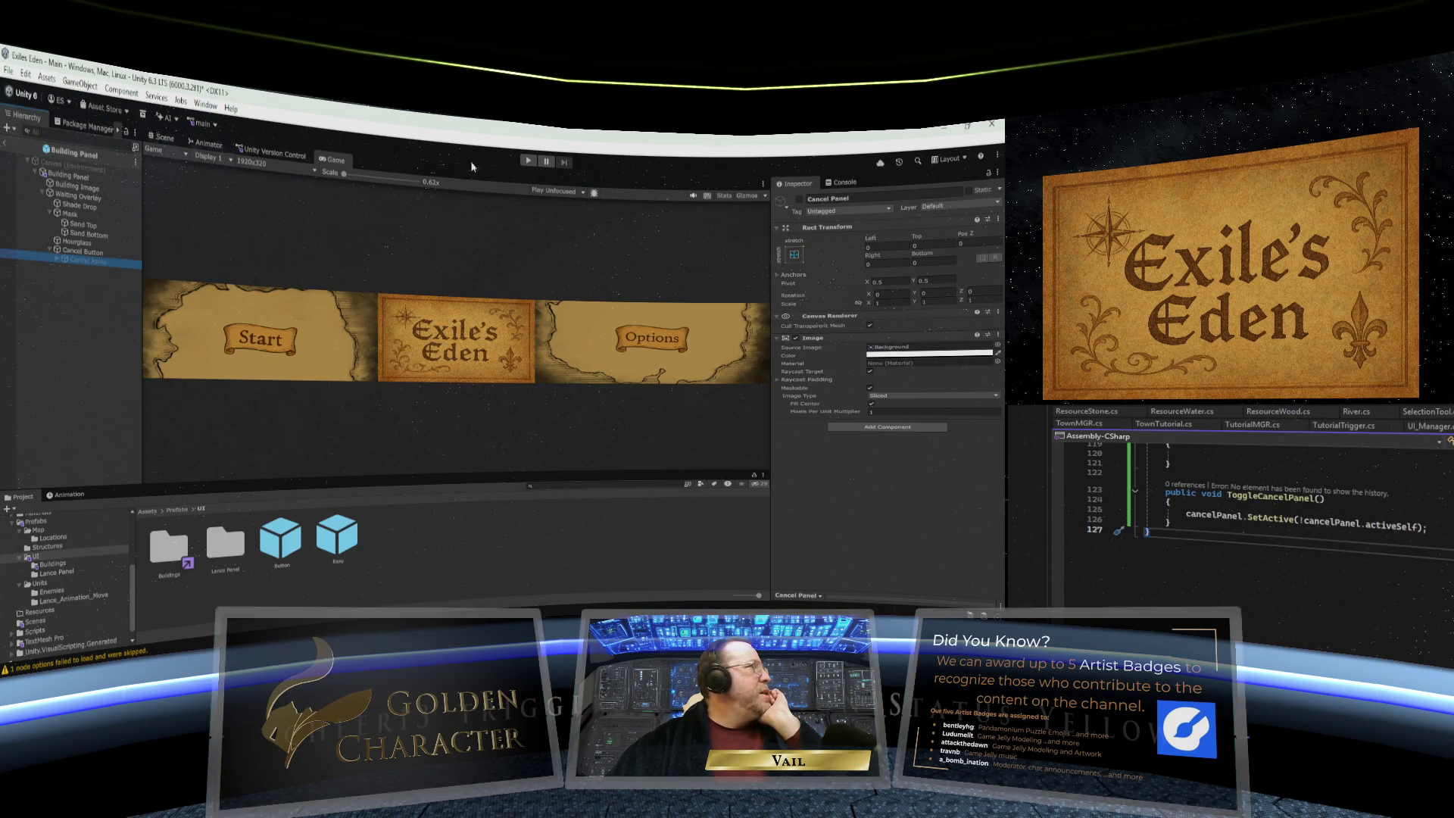
pyautogui.rightClick(338, 161)
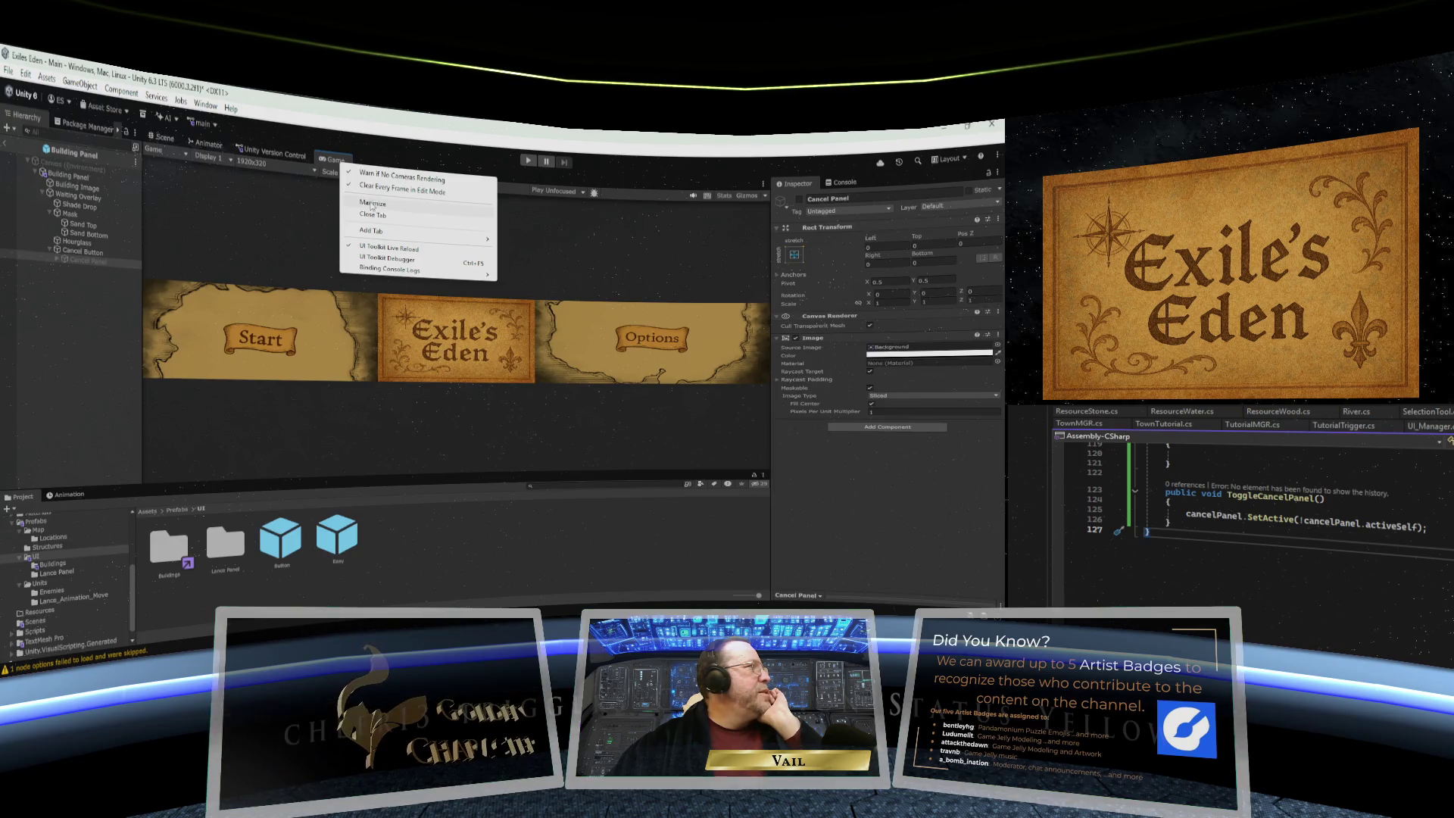
# - Maximize and replay the game, answer the King 'Please, NO!!', and open the New Lance panel
pyautogui.click(372, 203)
pyautogui.click(527, 161)
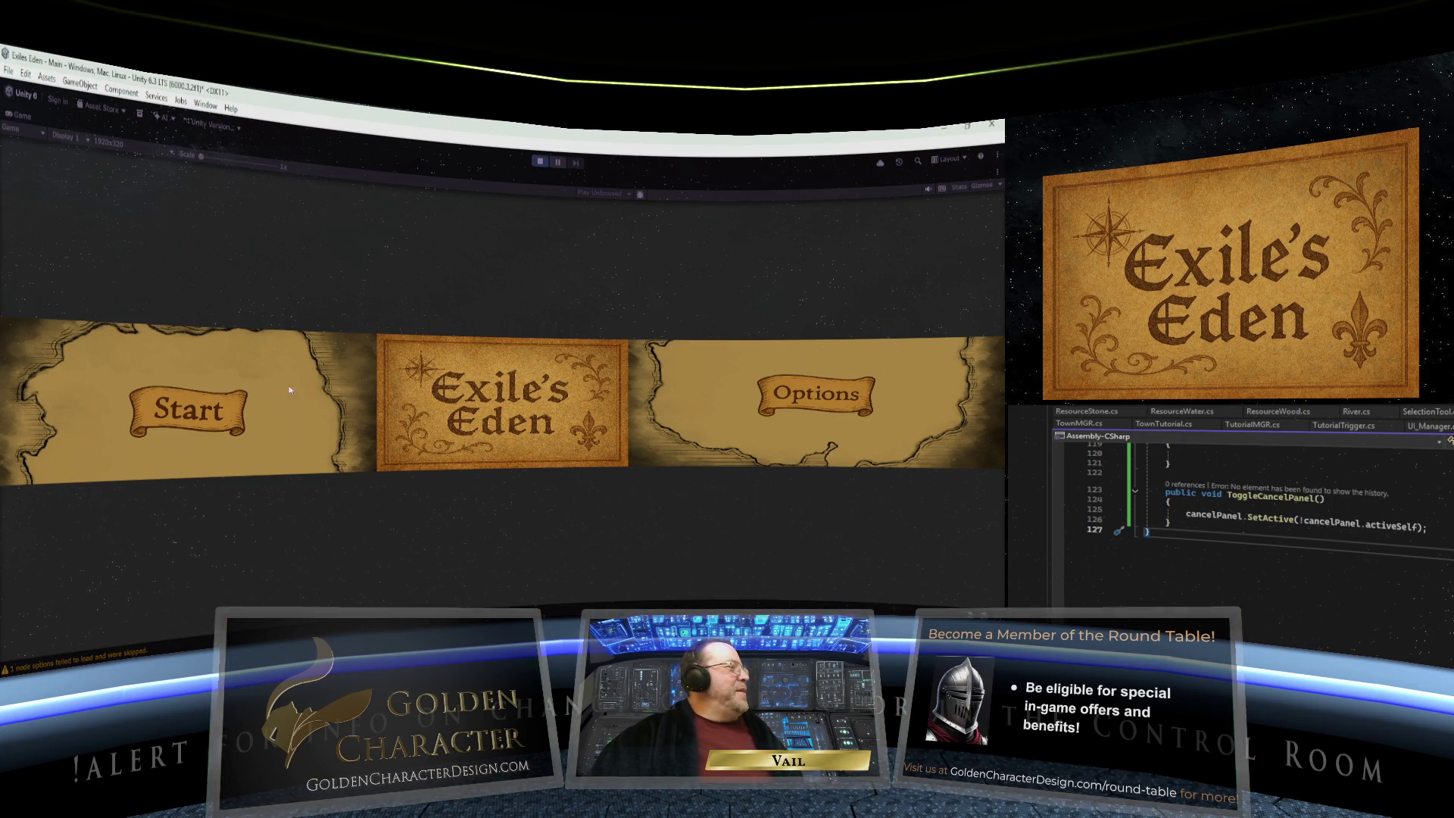
pyautogui.click(342, 388)
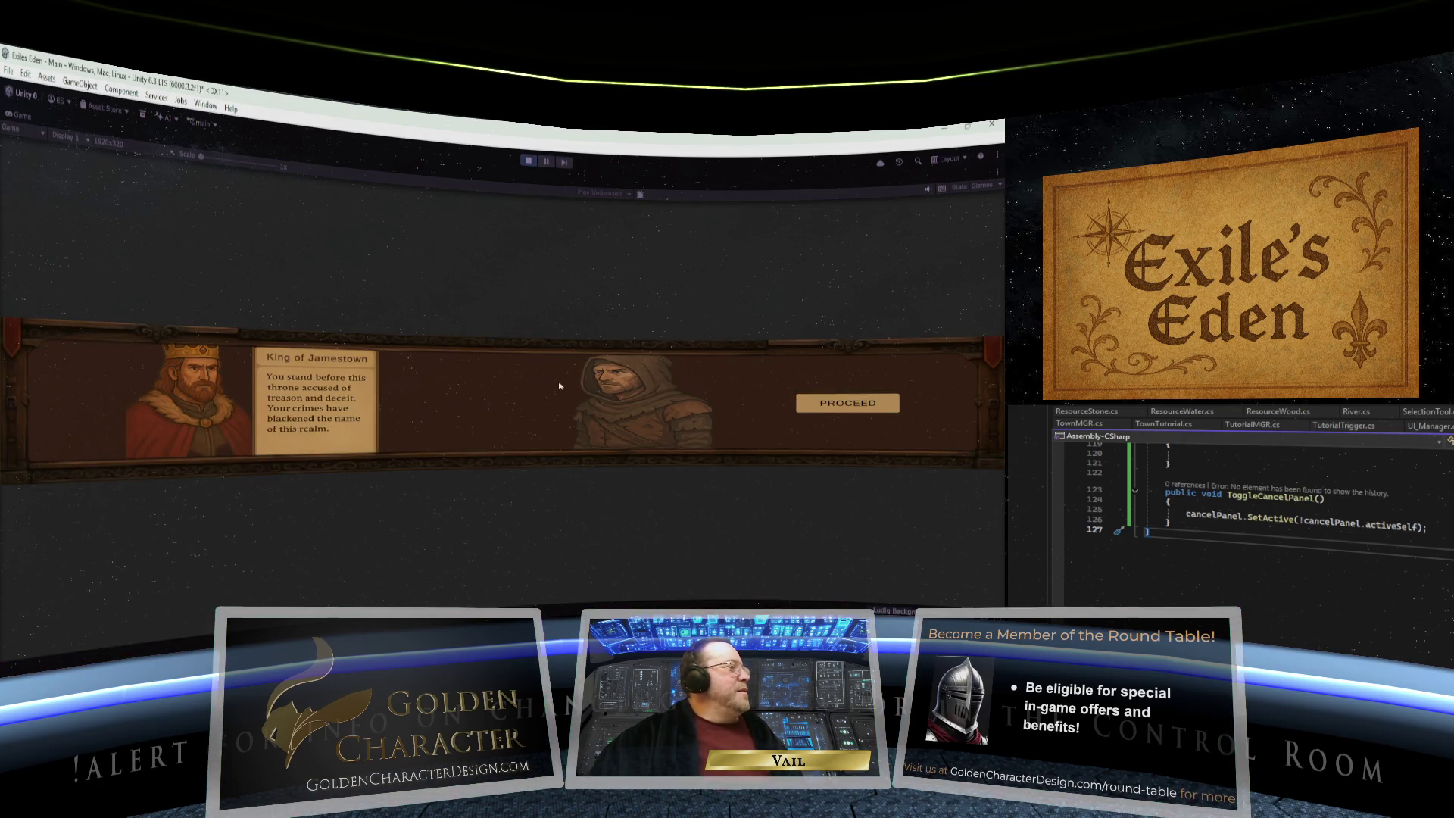
pyautogui.click(853, 402)
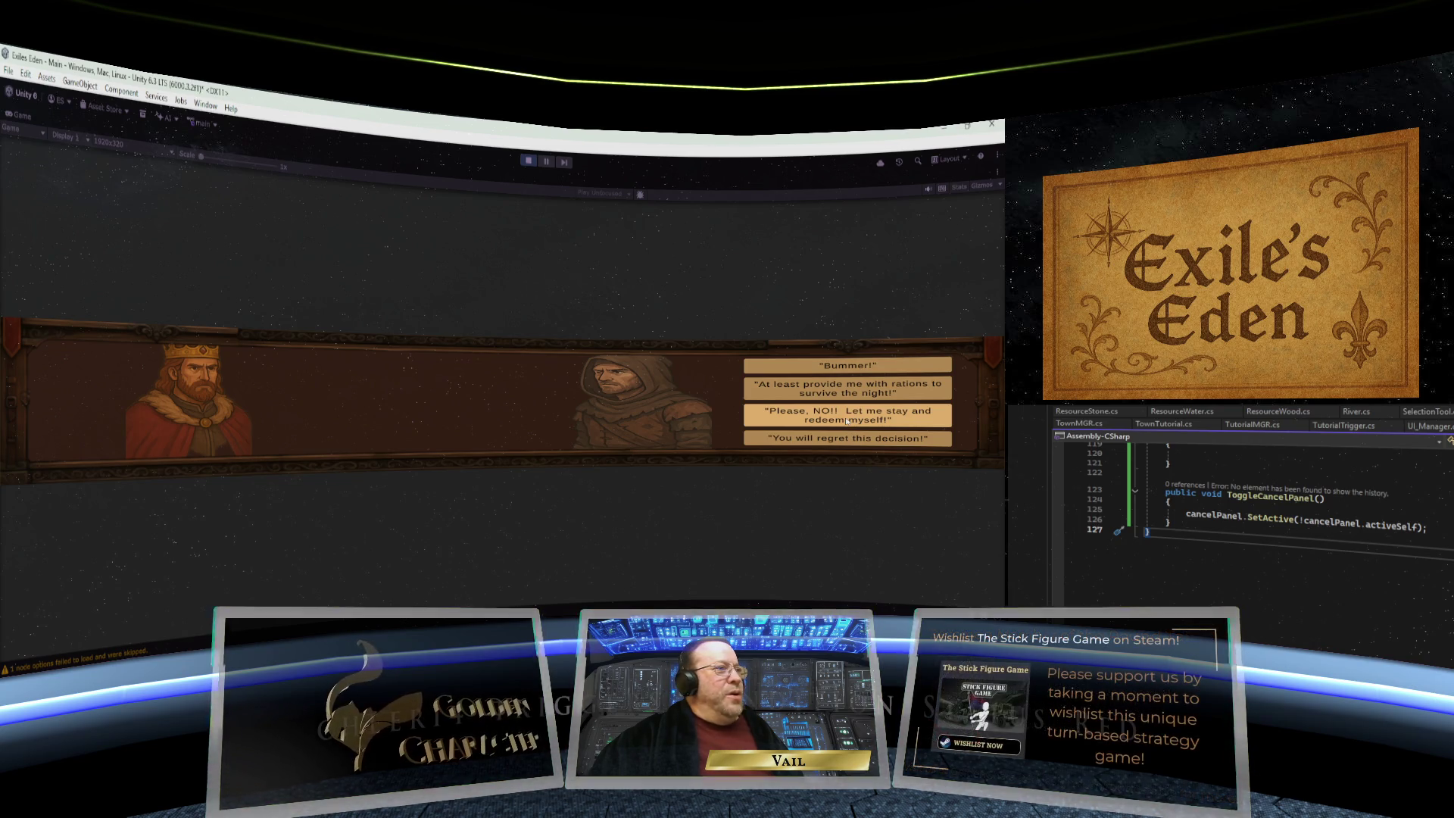
pyautogui.click(846, 418)
pyautogui.click(502, 391)
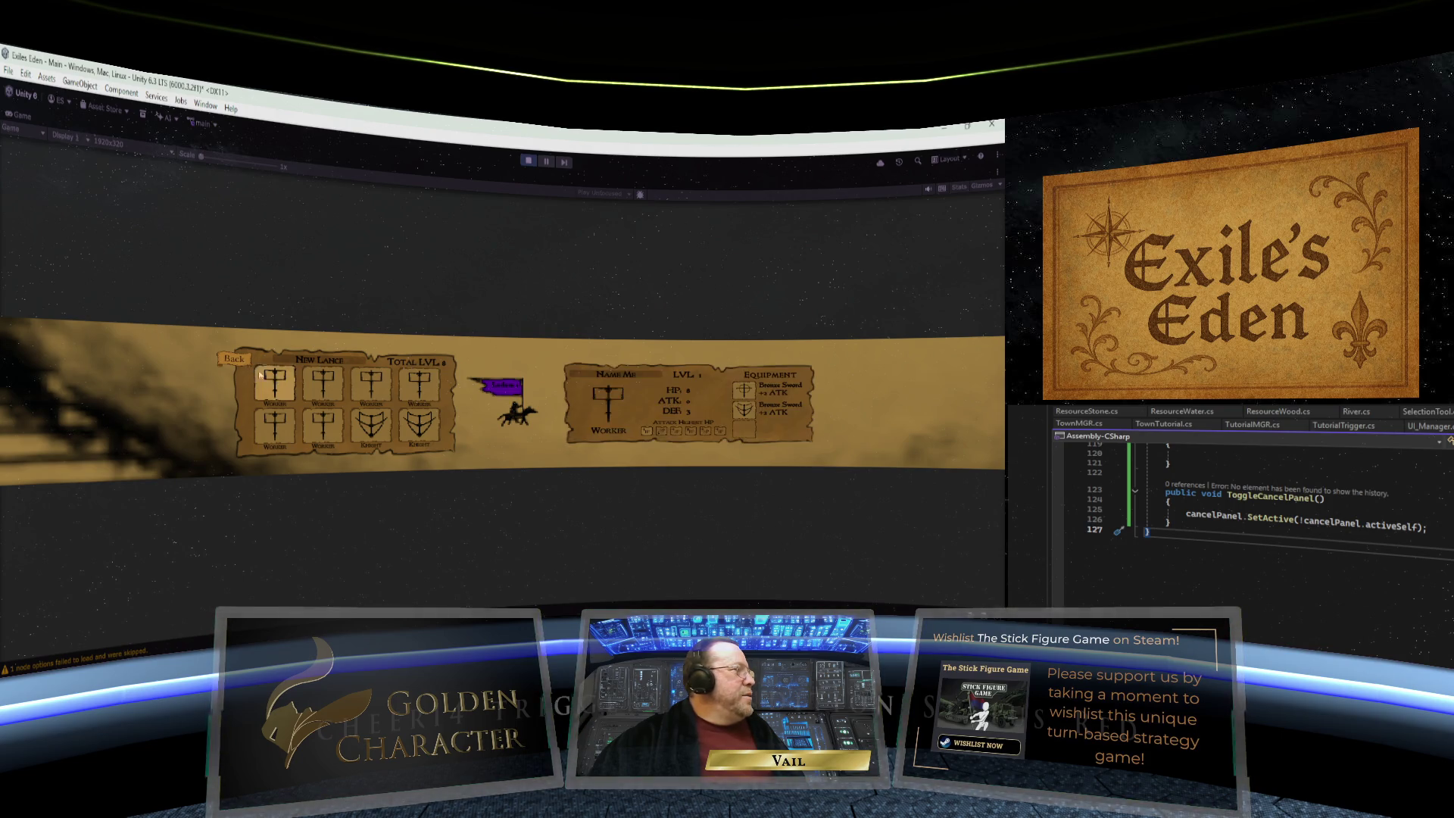
# - Close the Lance panel, move the lance to the field, found a town there and open its panel
pyautogui.click(238, 363)
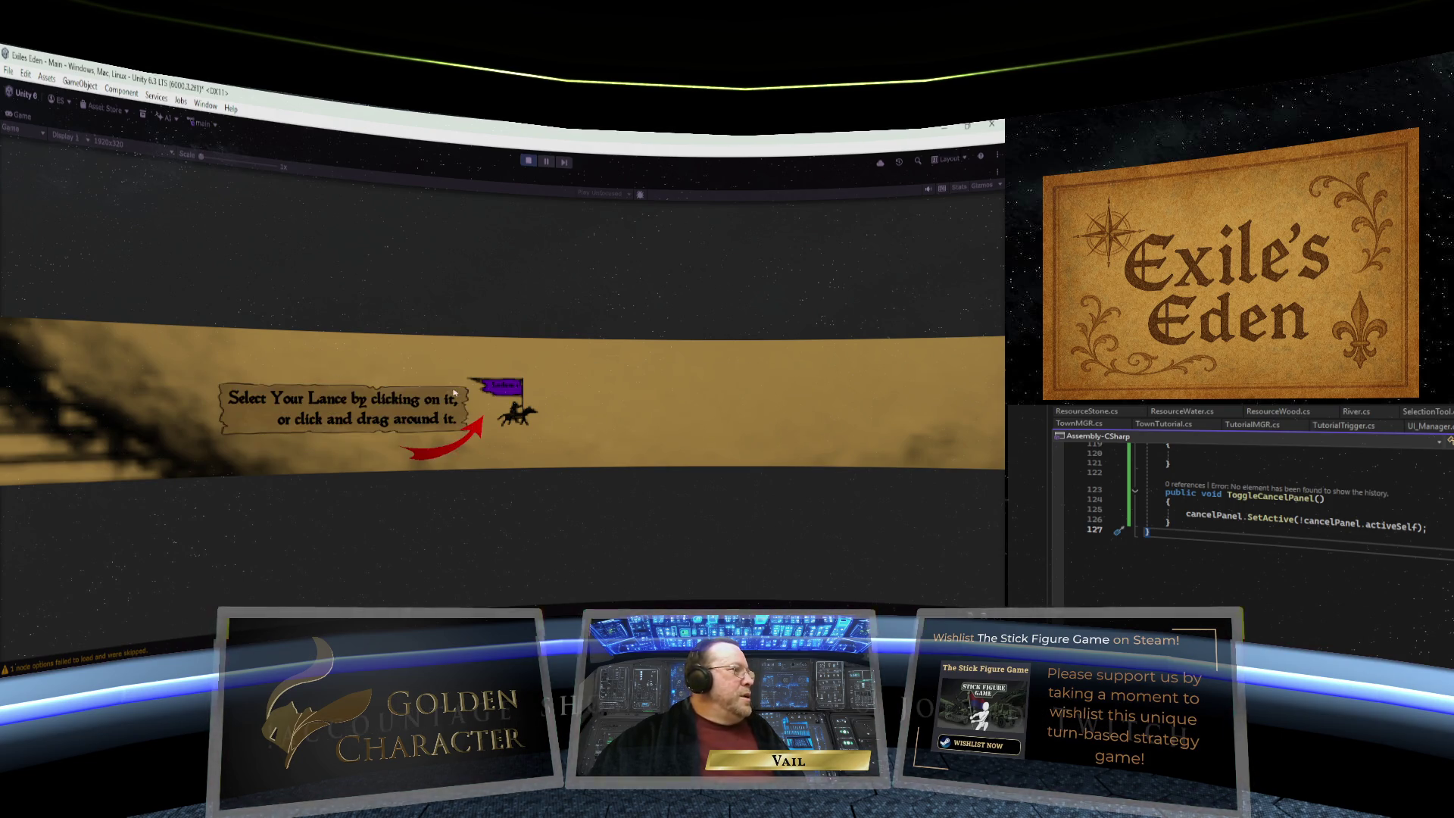
pyautogui.click(519, 420)
pyautogui.rightClick(788, 378)
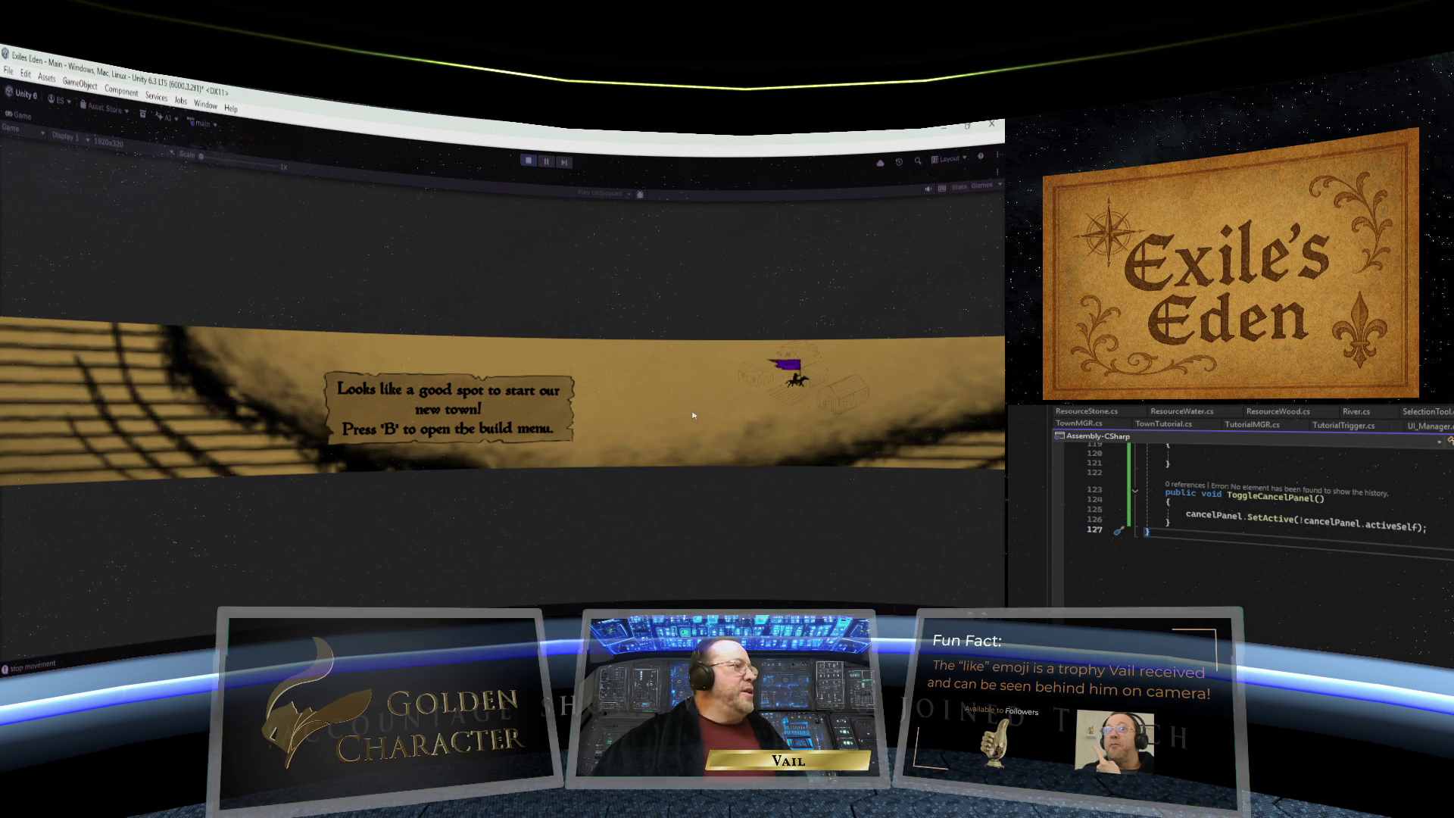
pyautogui.press('b')
pyautogui.moveTo(539, 436); pyautogui.dragTo(765, 384)
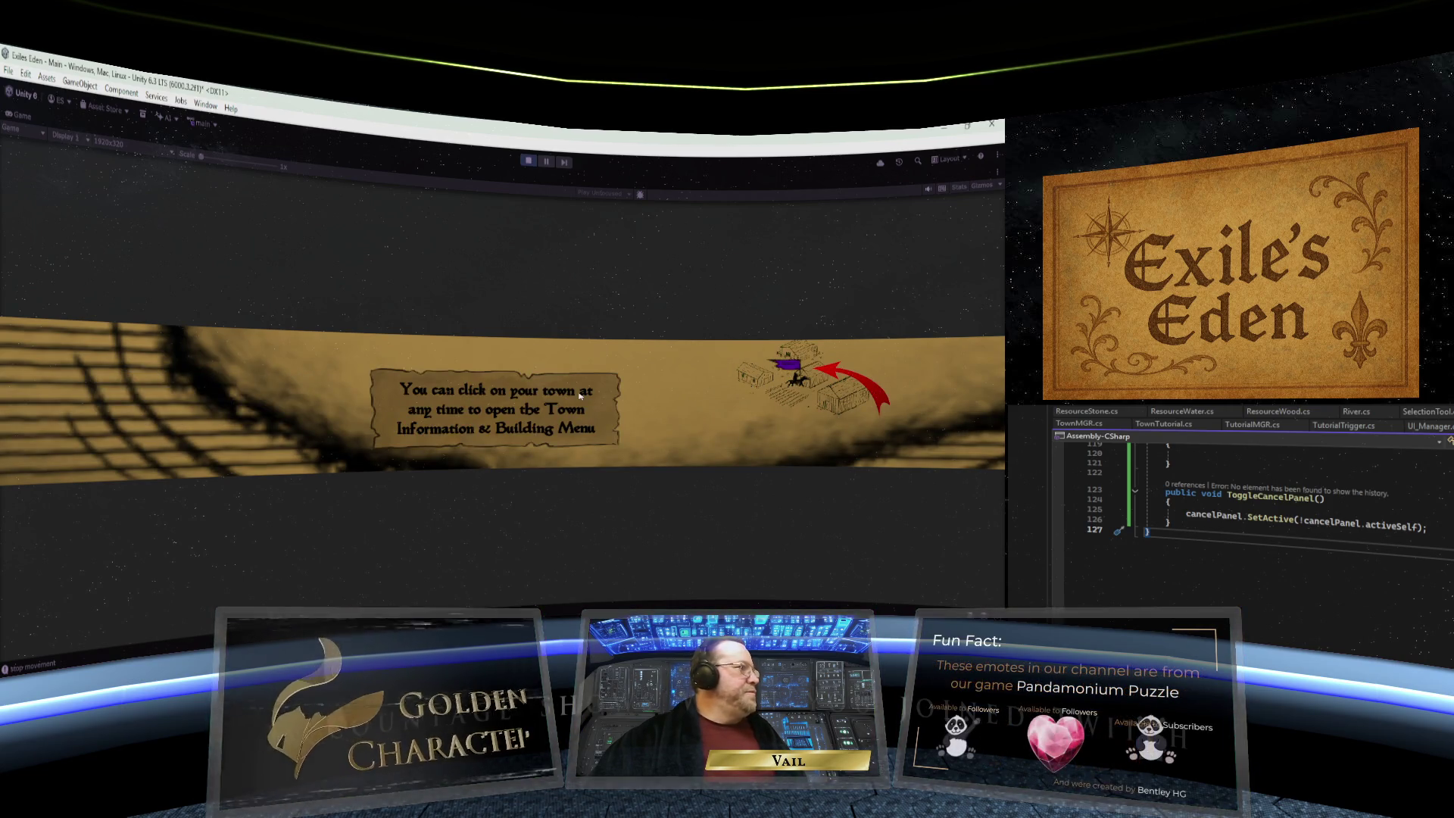
pyautogui.click(810, 395)
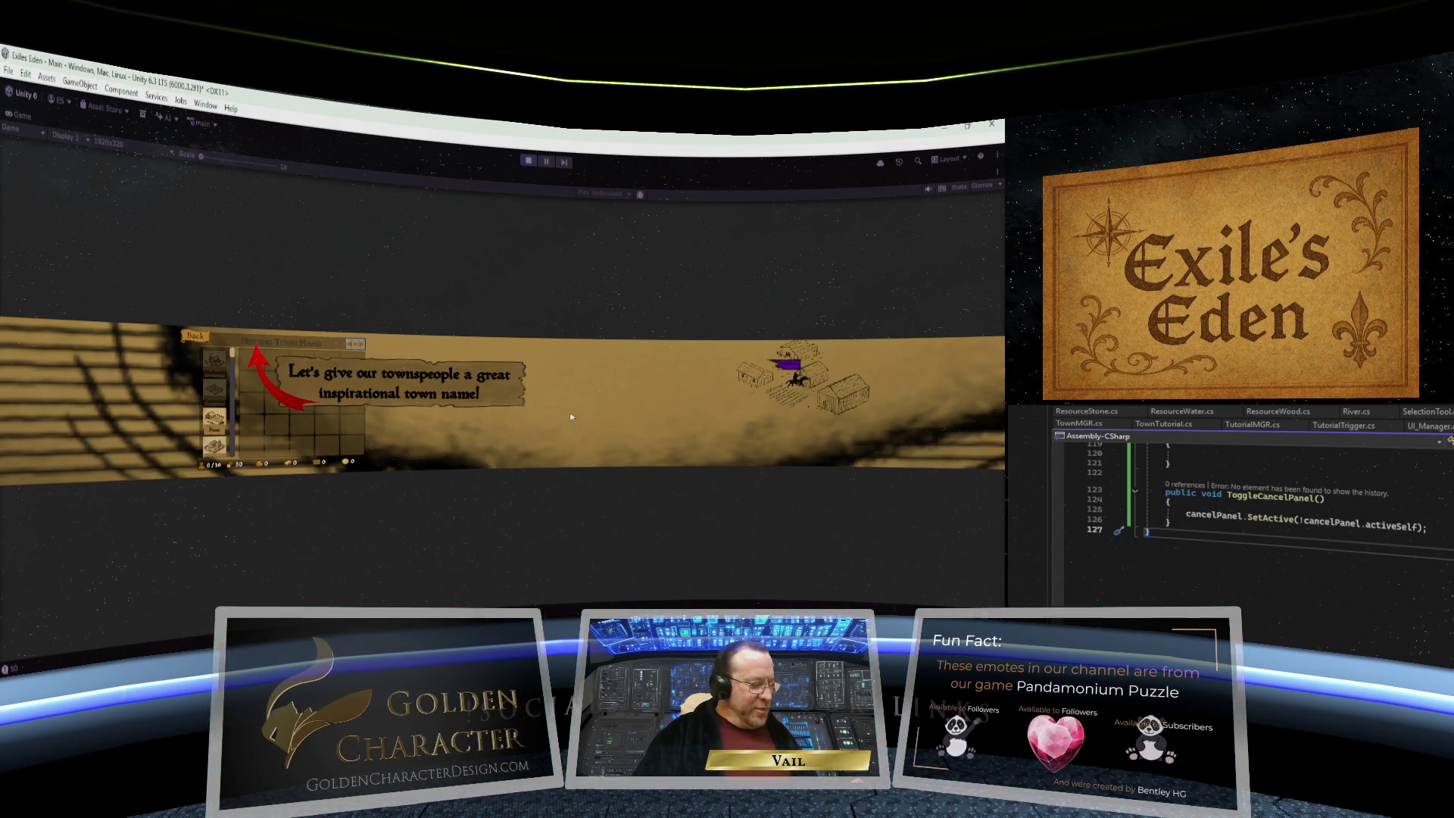
# - Name the town 'Meneliki Ville' and drag its window to the centre of the view
pyautogui.write('M')
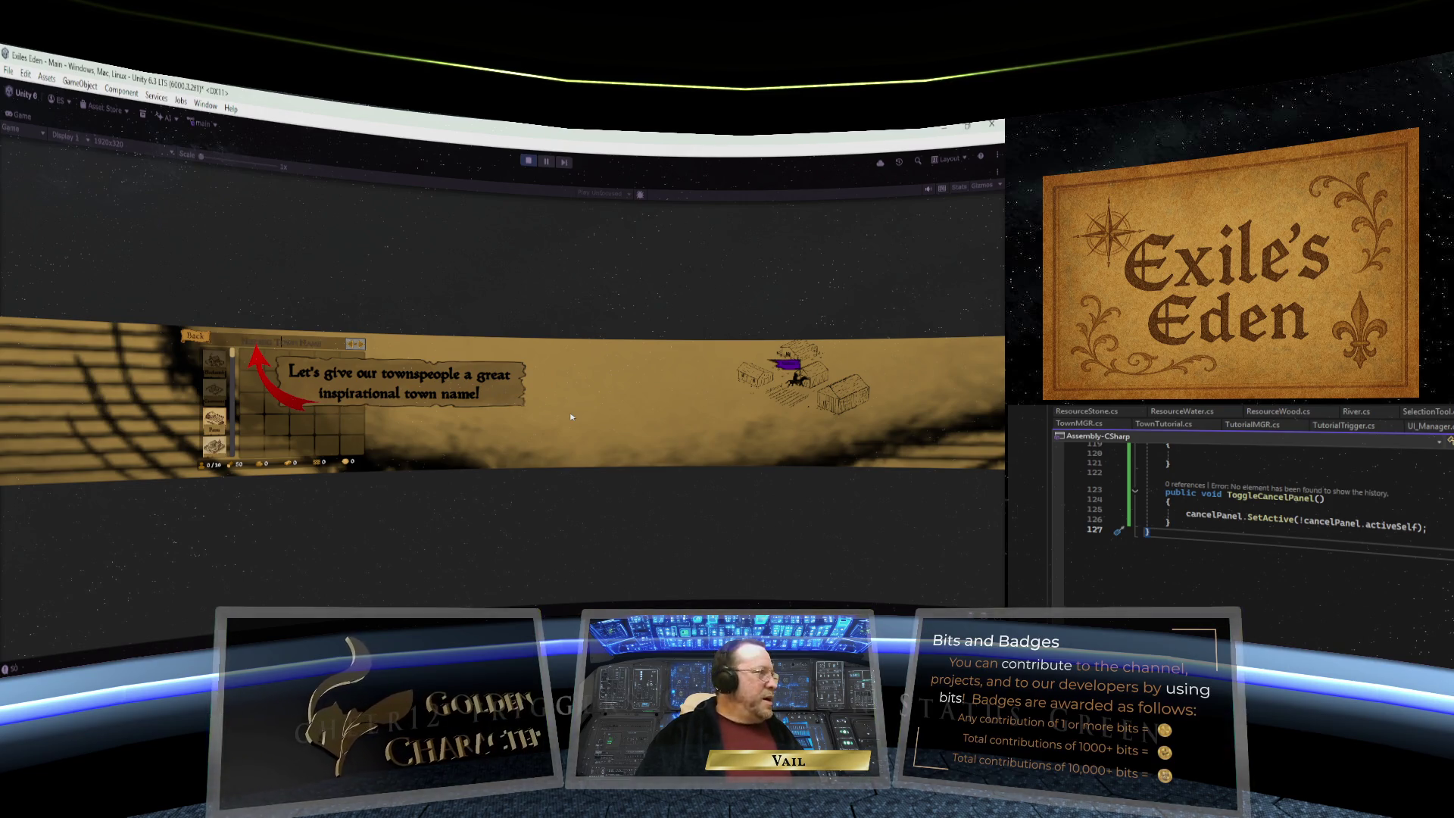
pyautogui.write('M')
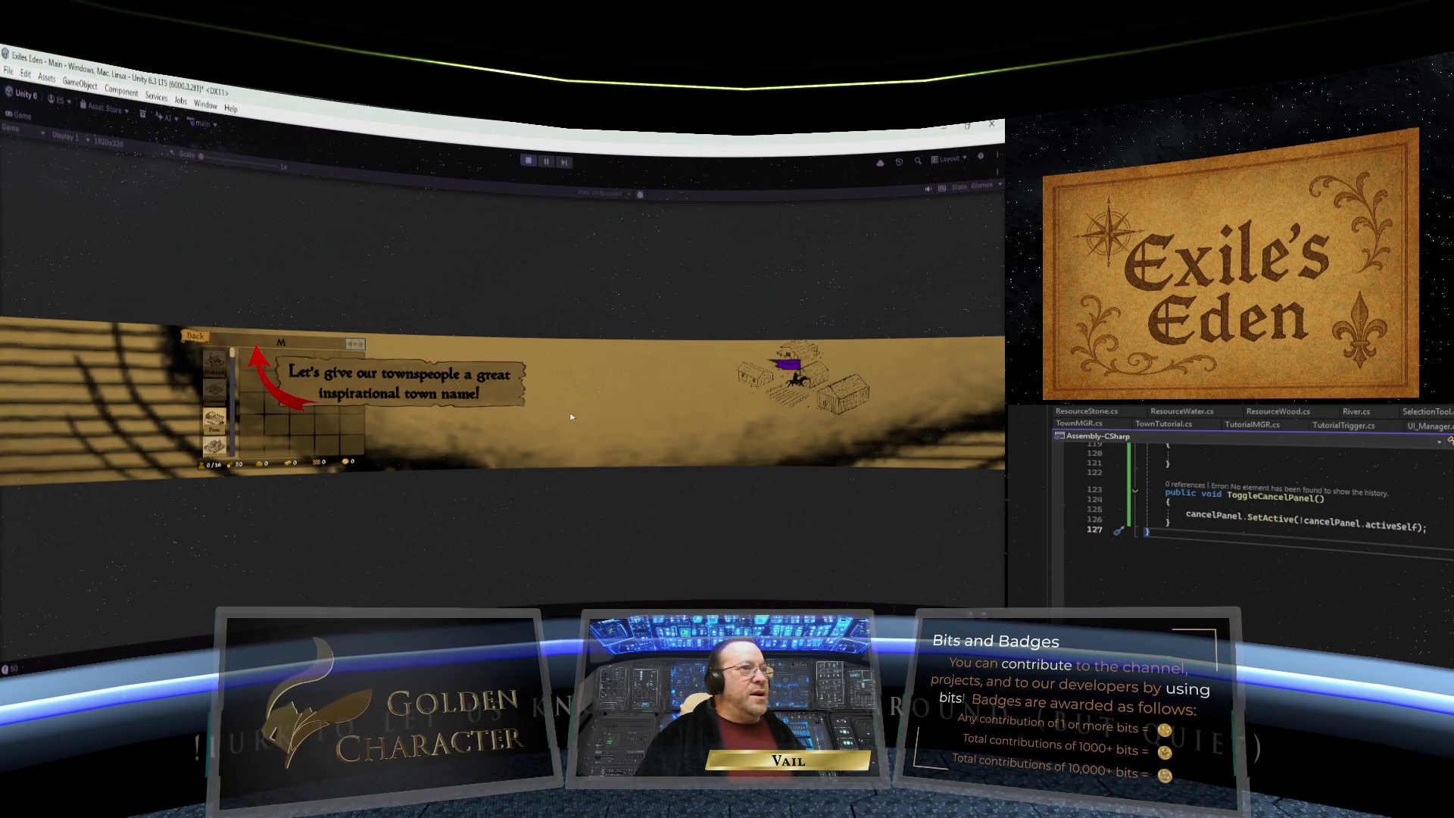
pyautogui.write('en')
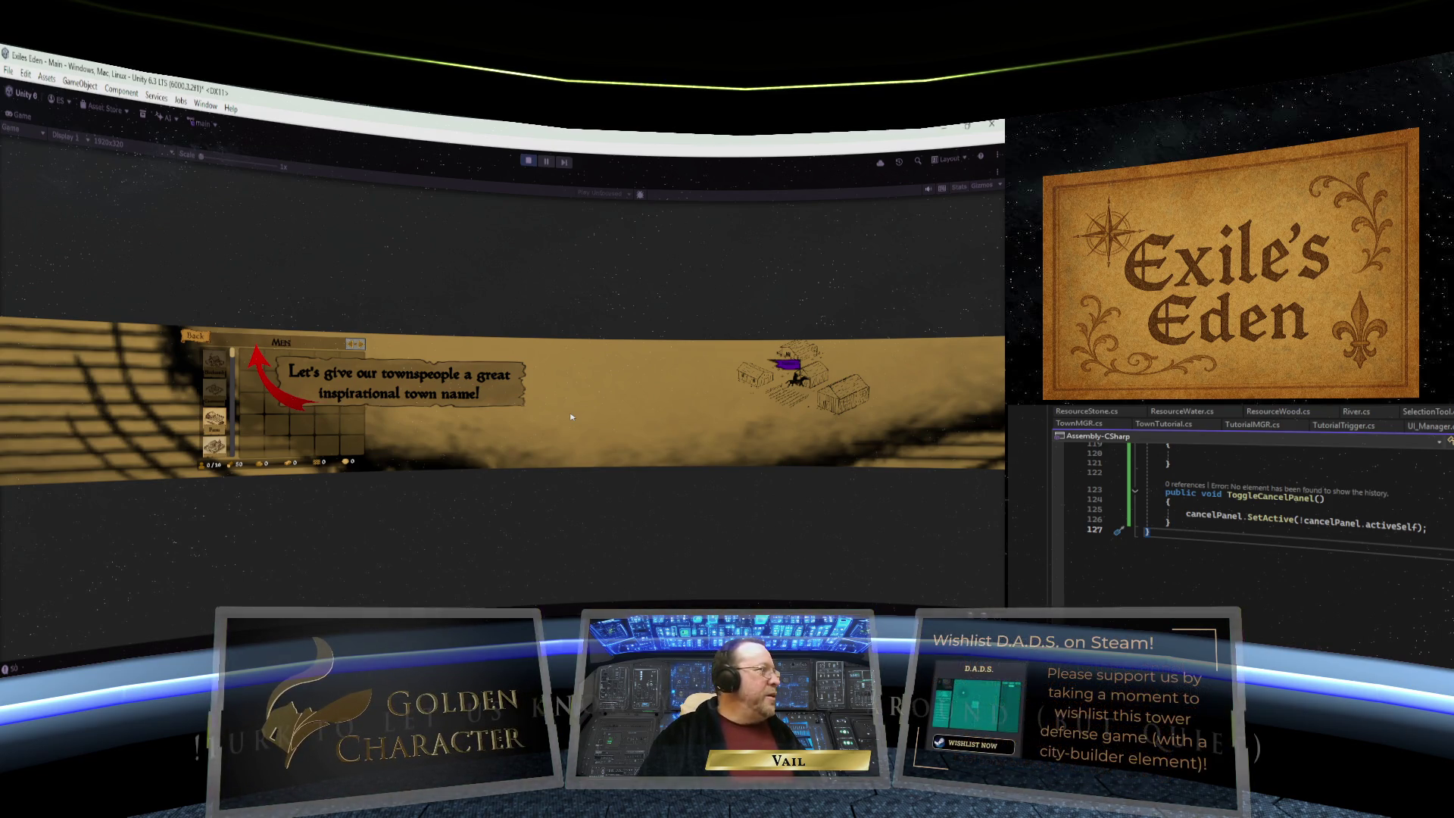
pyautogui.write('eliki')
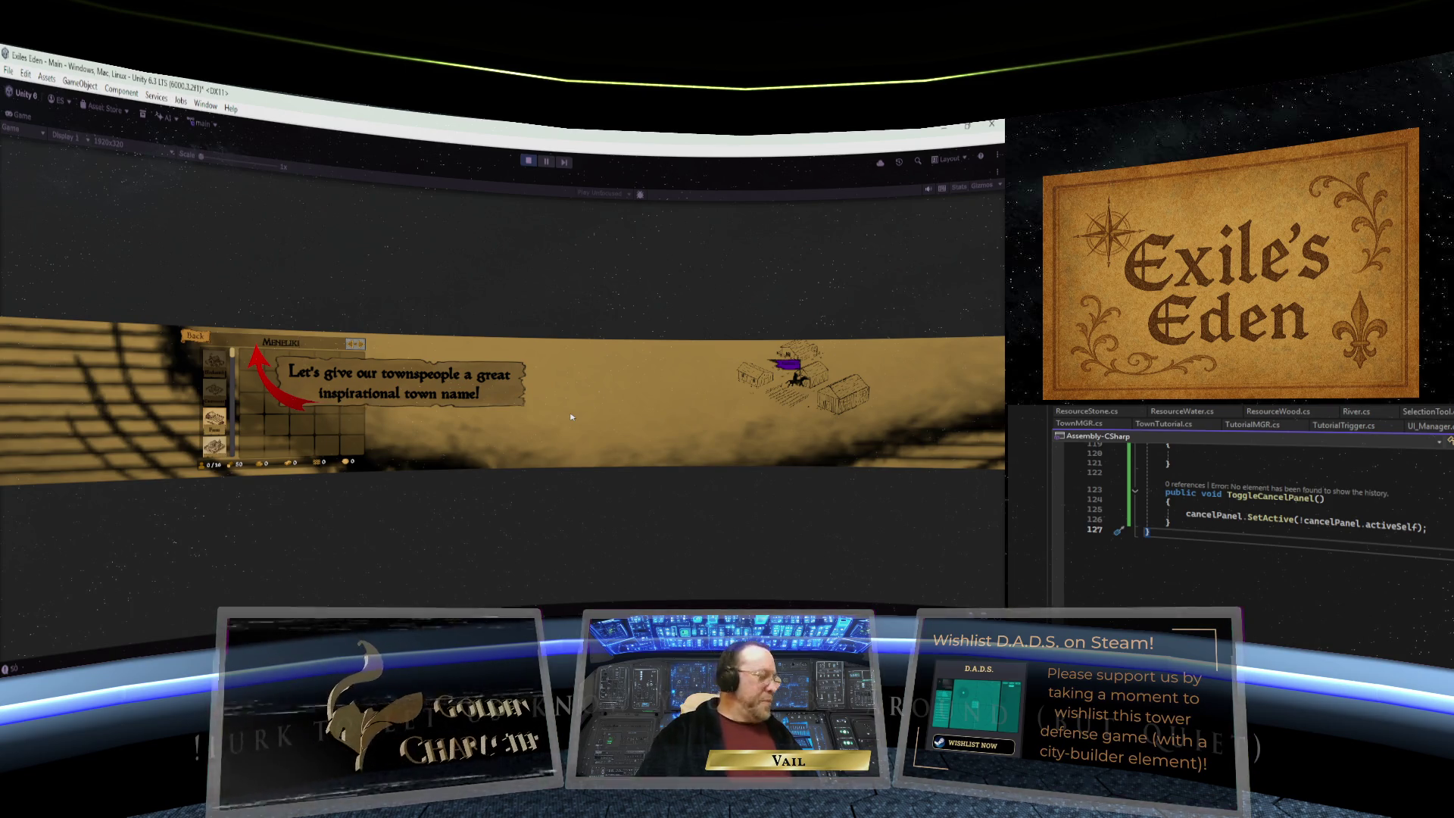
pyautogui.write(' Ville')
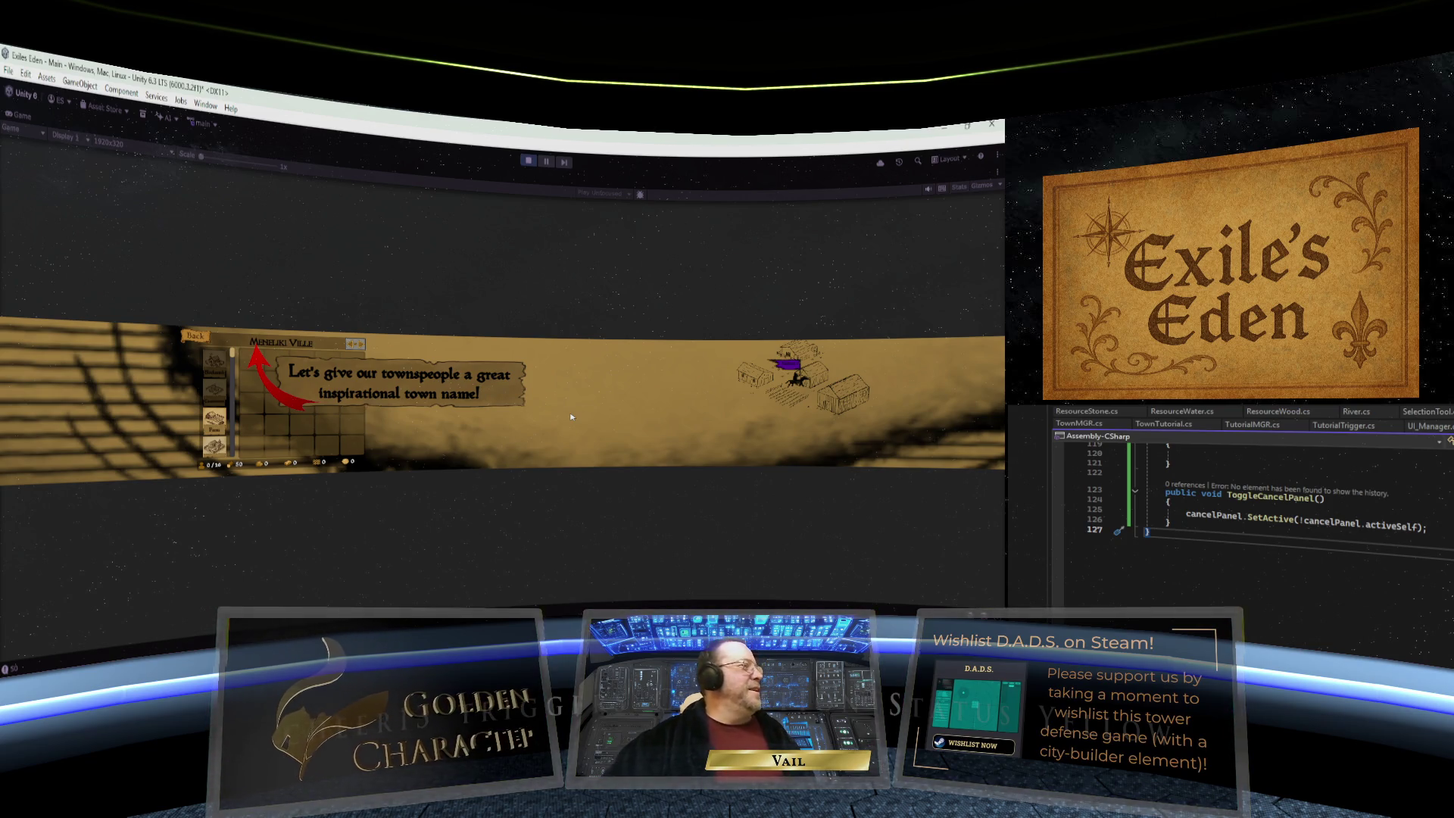
pyautogui.press('Return')
pyautogui.moveTo(356, 344); pyautogui.dragTo(681, 350)
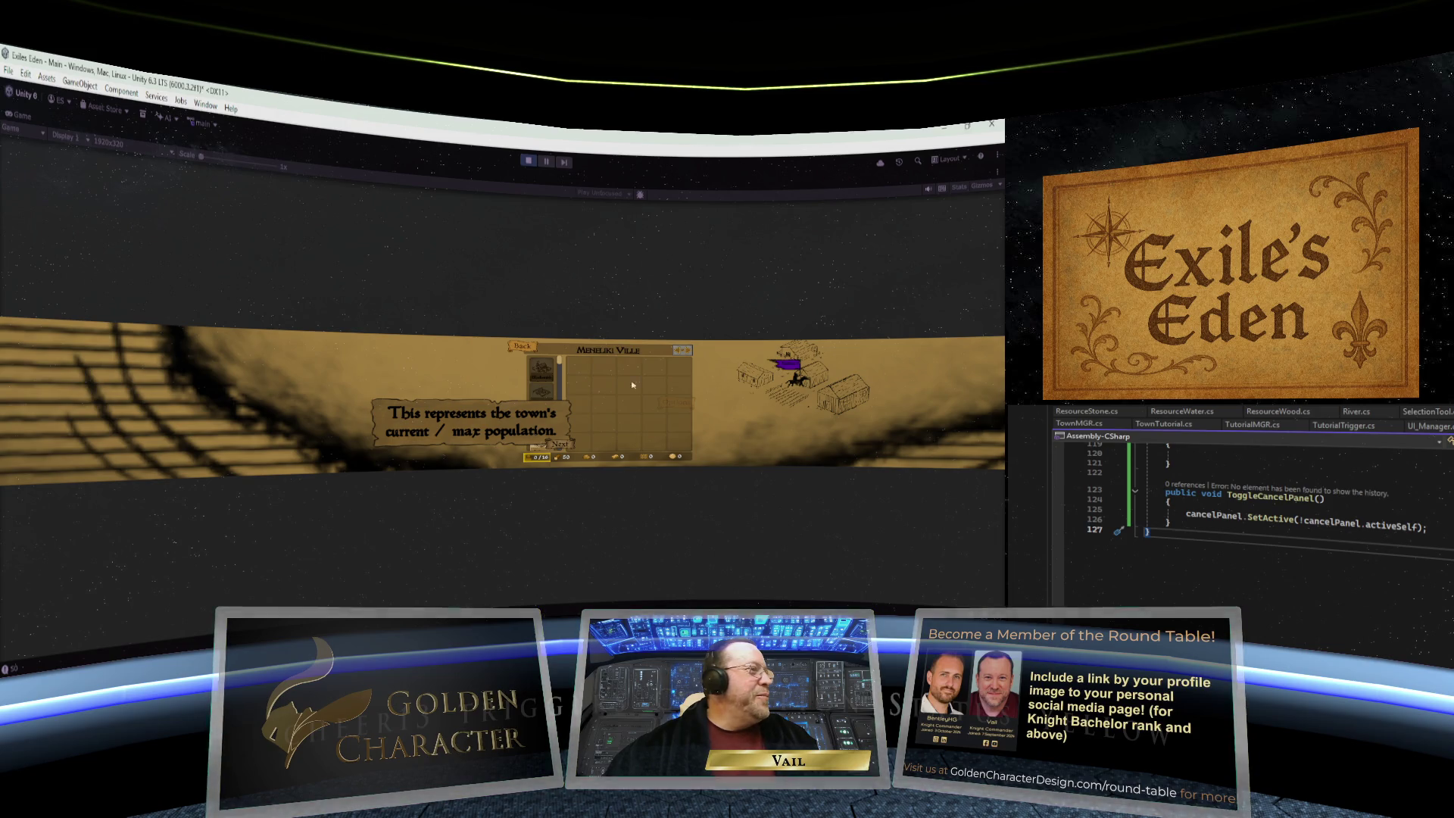
# - Step through the population and building hints, place a Farm in the grid, then stop play
pyautogui.click(560, 444)
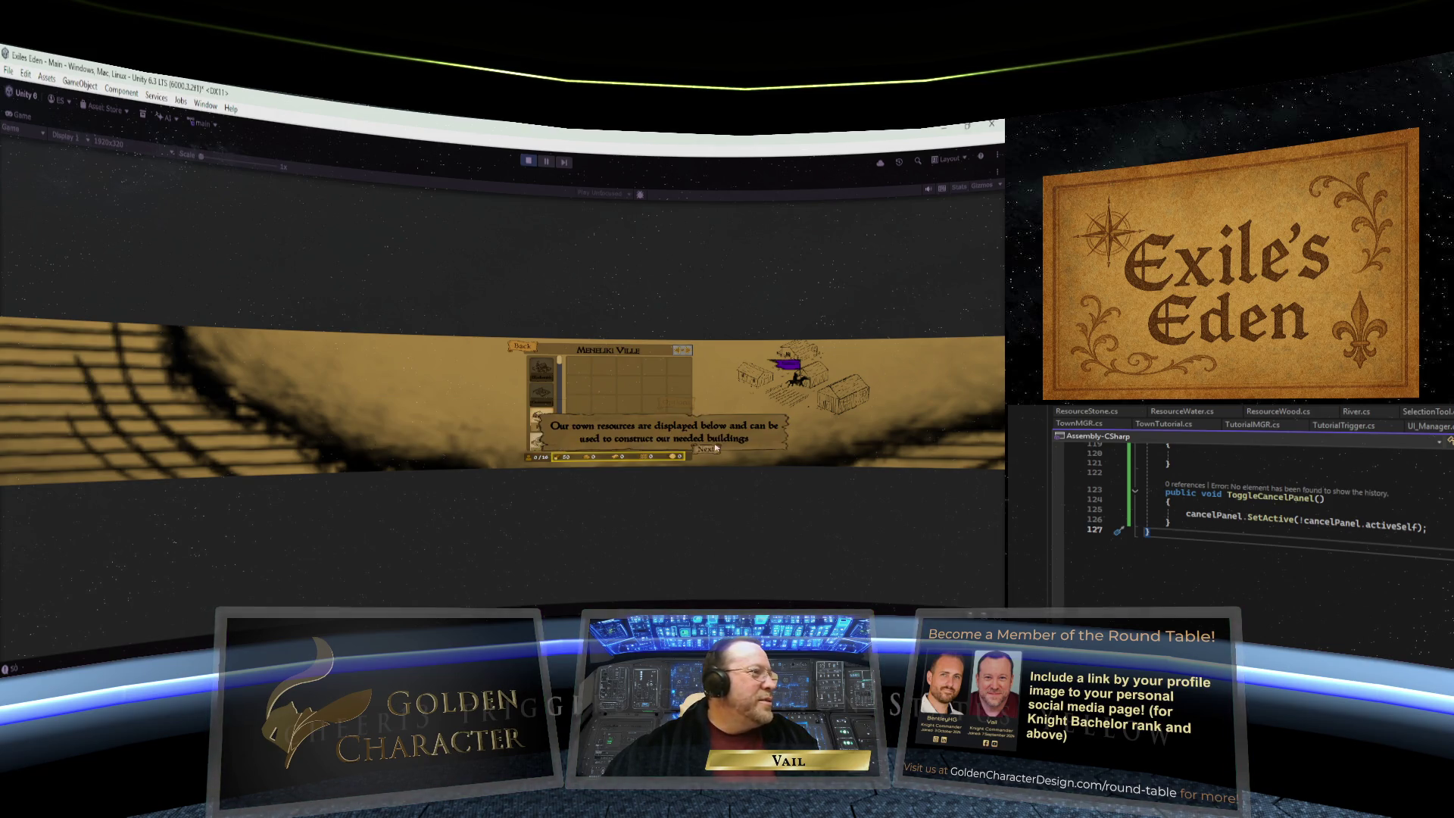
pyautogui.click(711, 451)
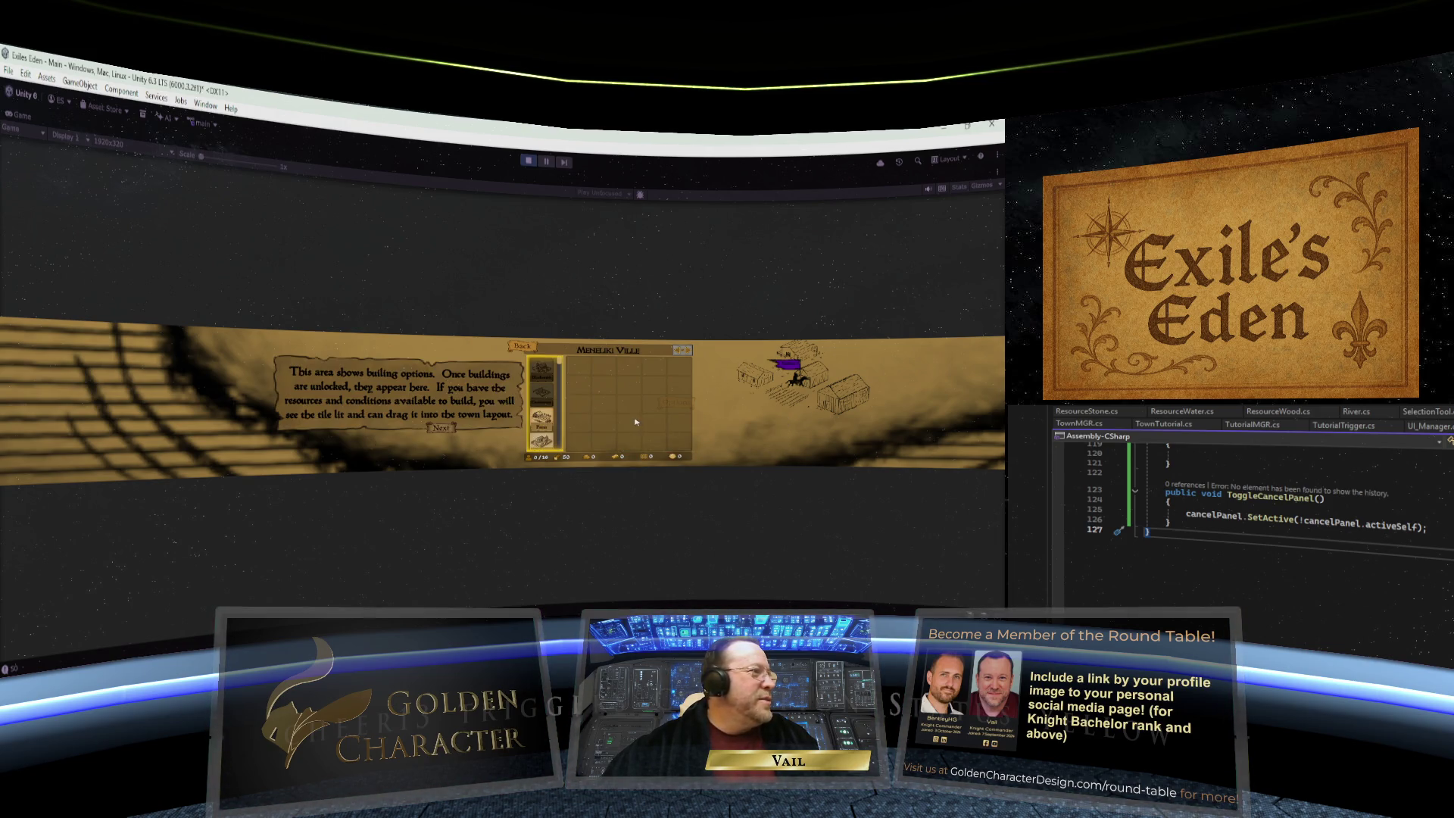
pyautogui.click(439, 428)
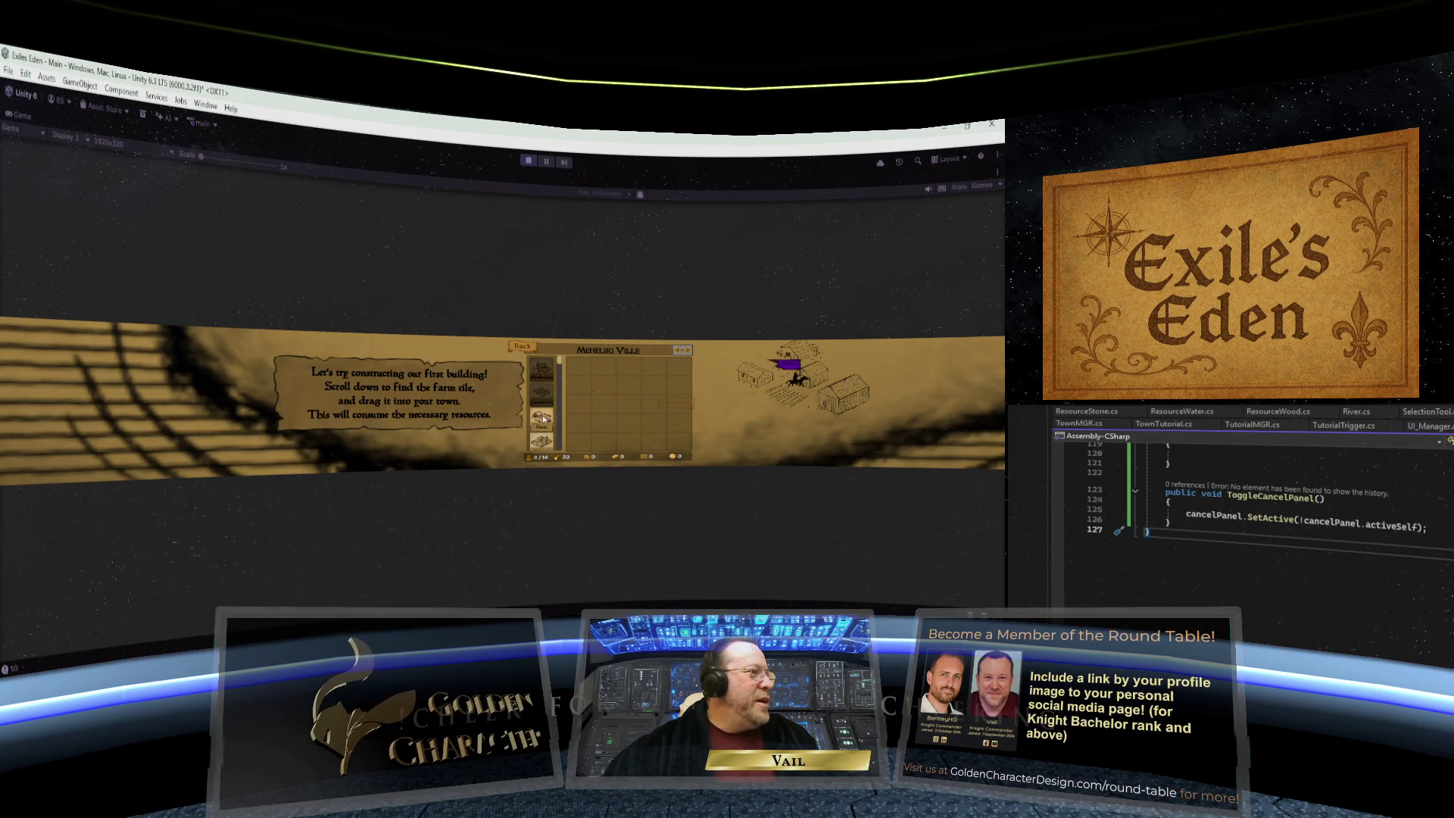
pyautogui.moveTo(543, 418); pyautogui.dragTo(642, 417)
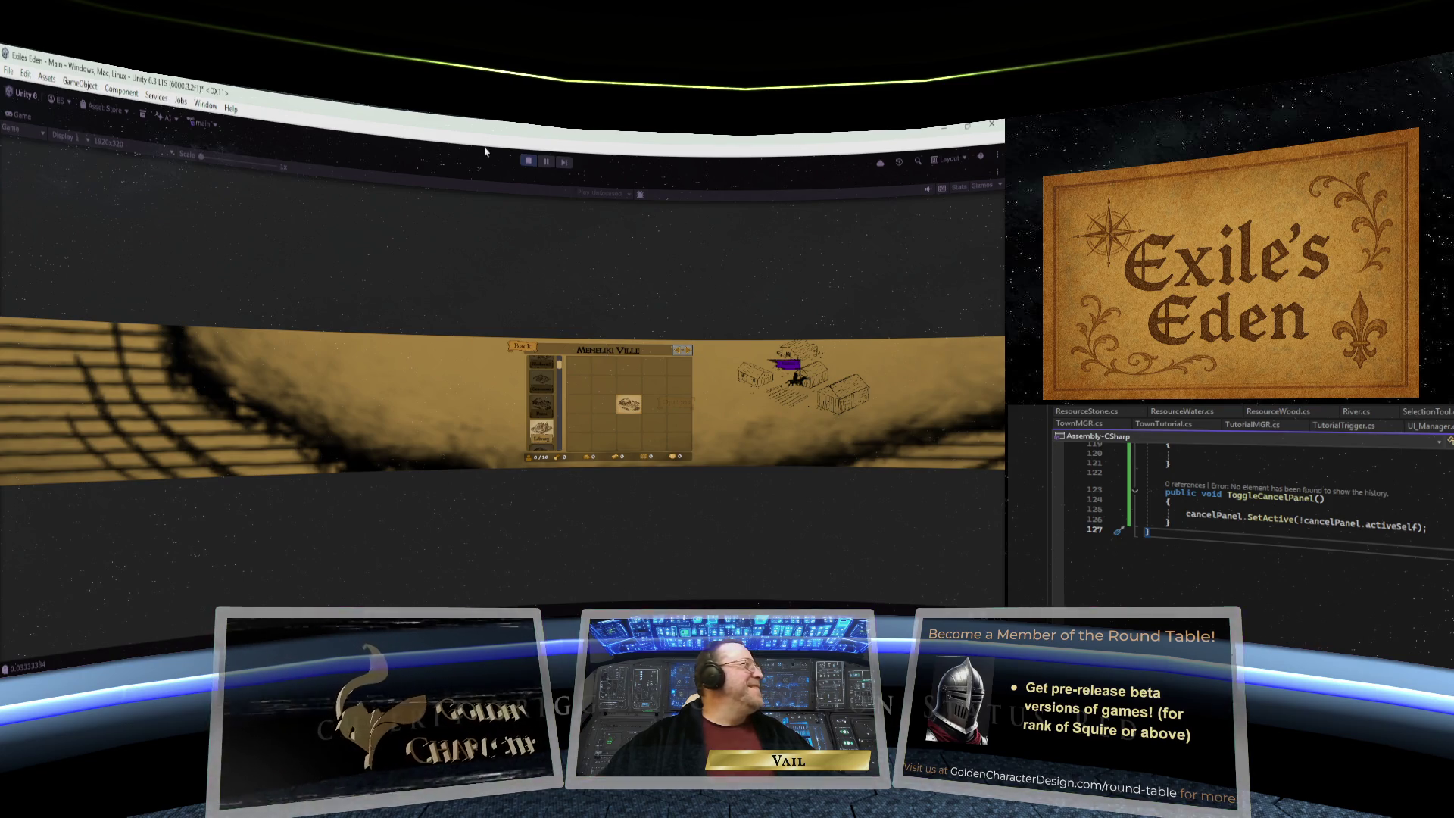
pyautogui.click(528, 162)
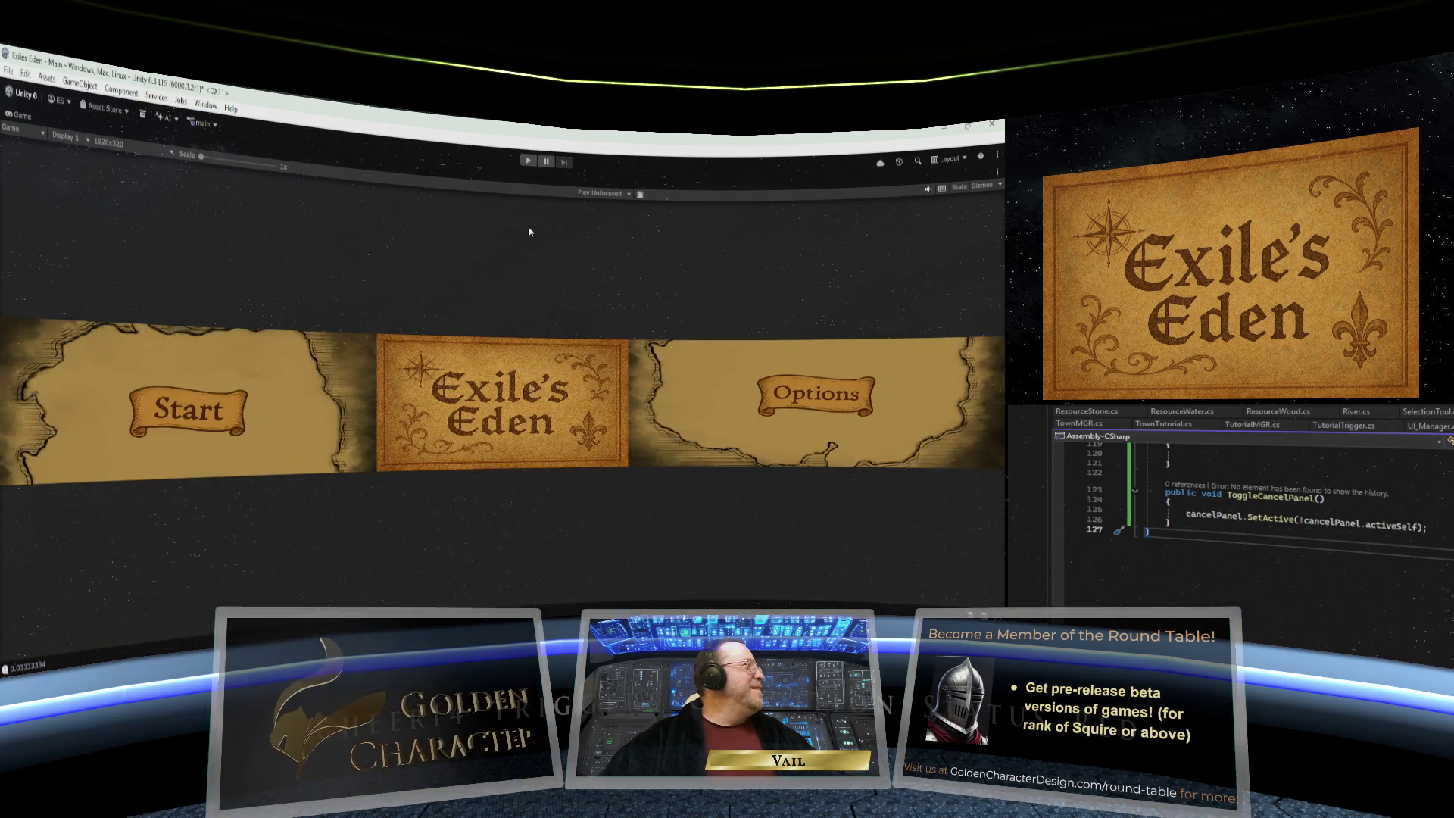
# - Switch to Slack's exiles-eden channel with the changelog draft
pyautogui.click(341, 620)
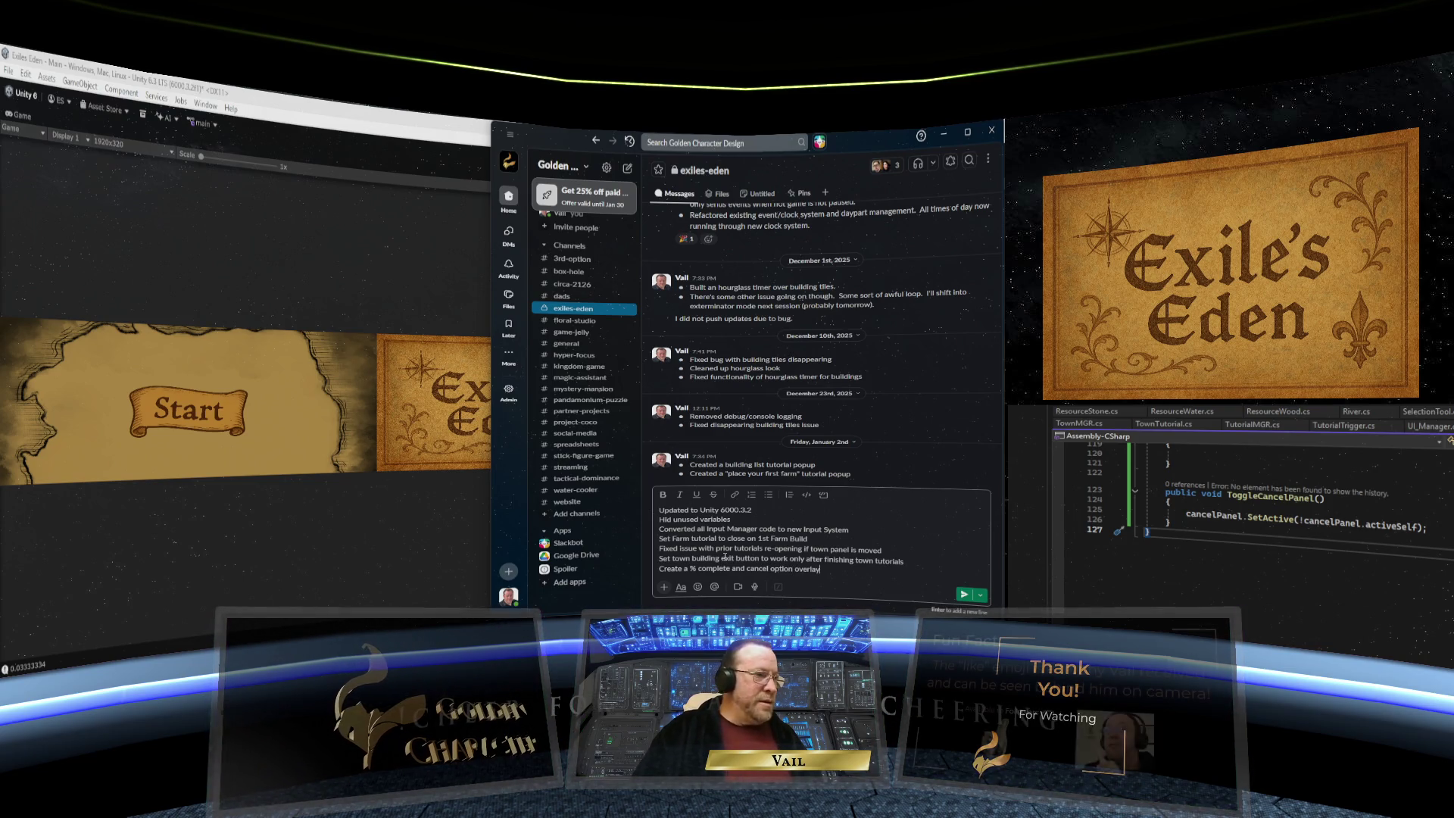
# - Format the changelog draft as a bulleted list, post it to exiles-eden, and return to Unity
pyautogui.hotkey('shift', 'Return')
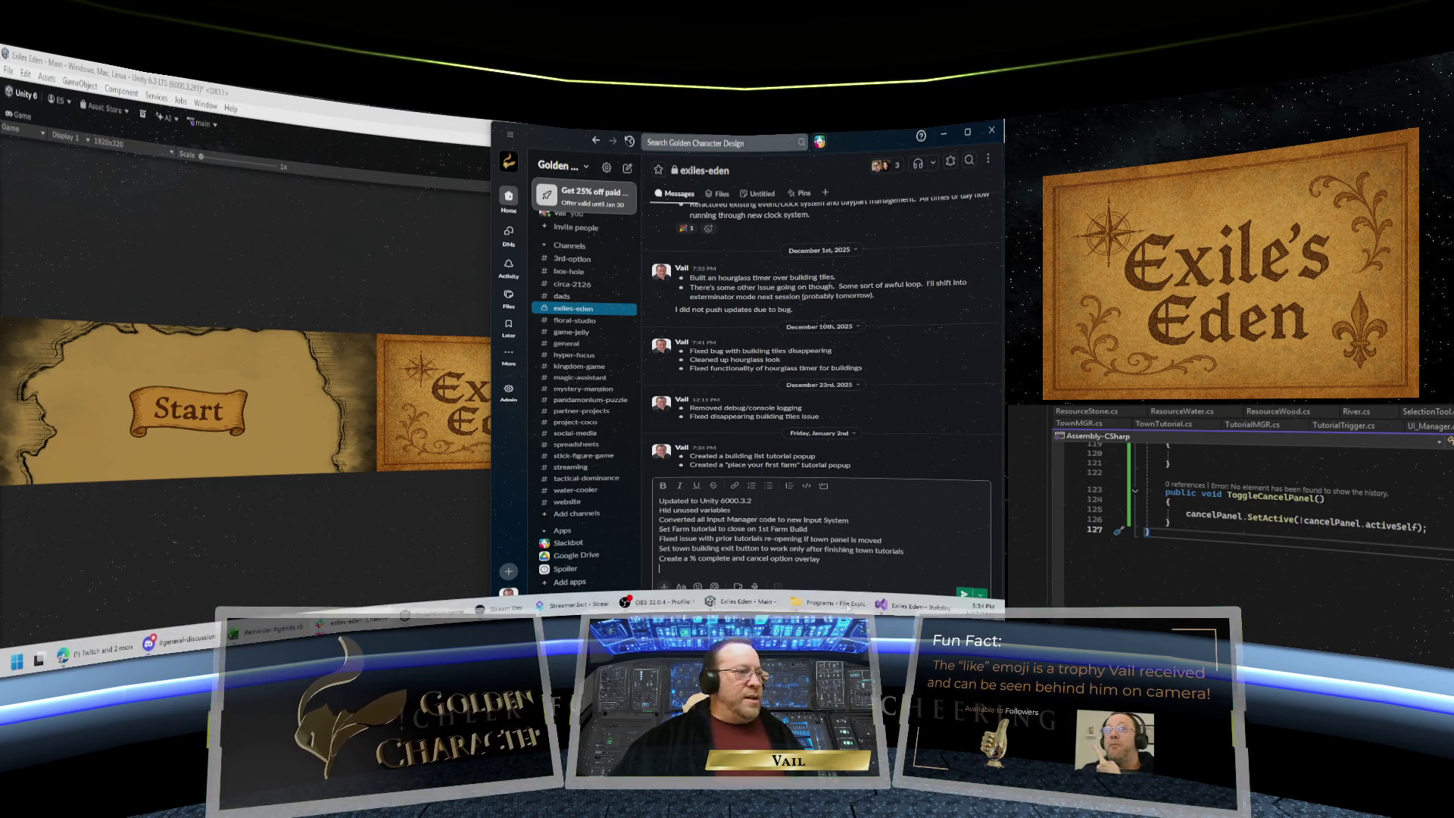
pyautogui.press('BackSpace')
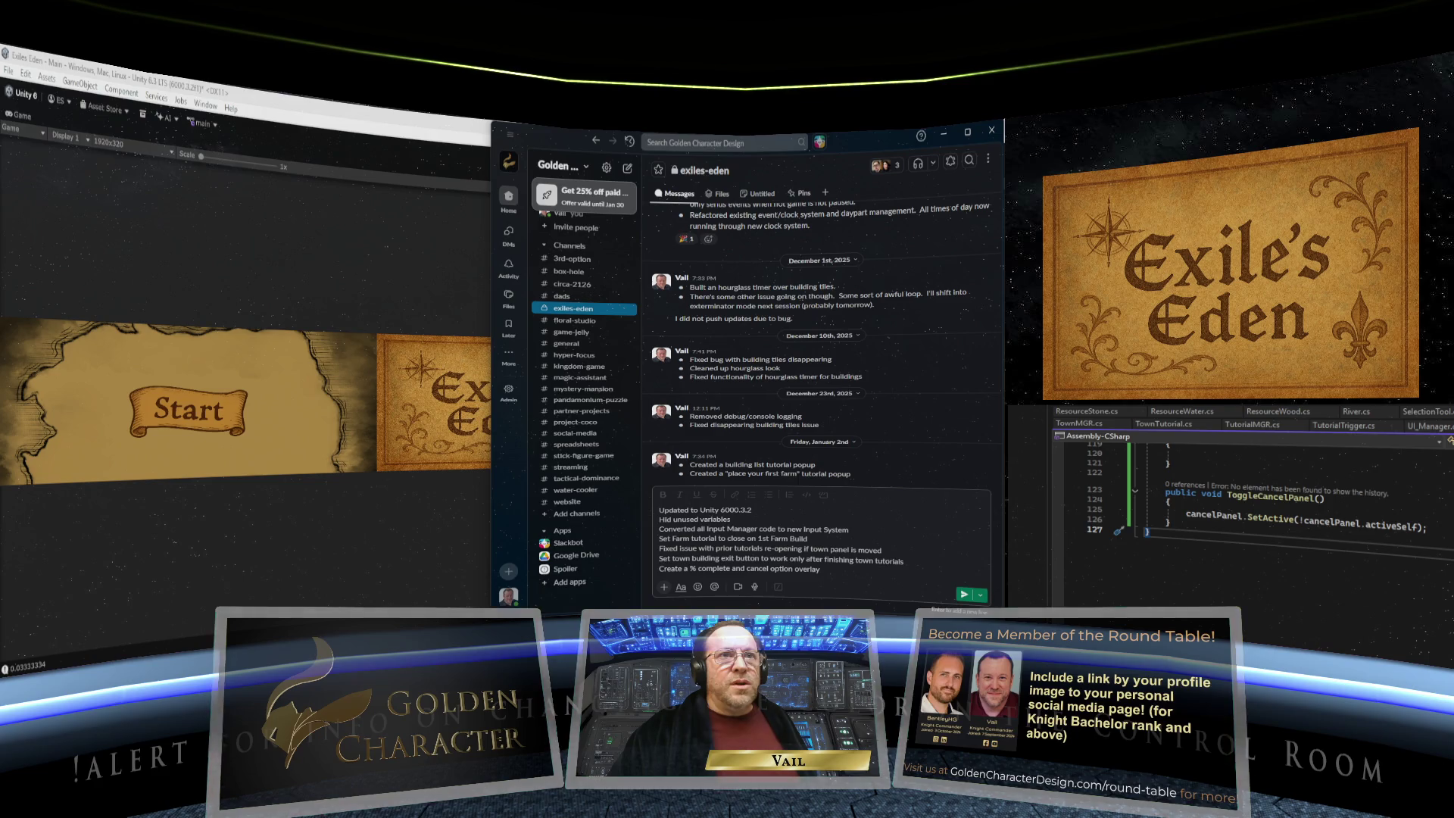
pyautogui.click(833, 568)
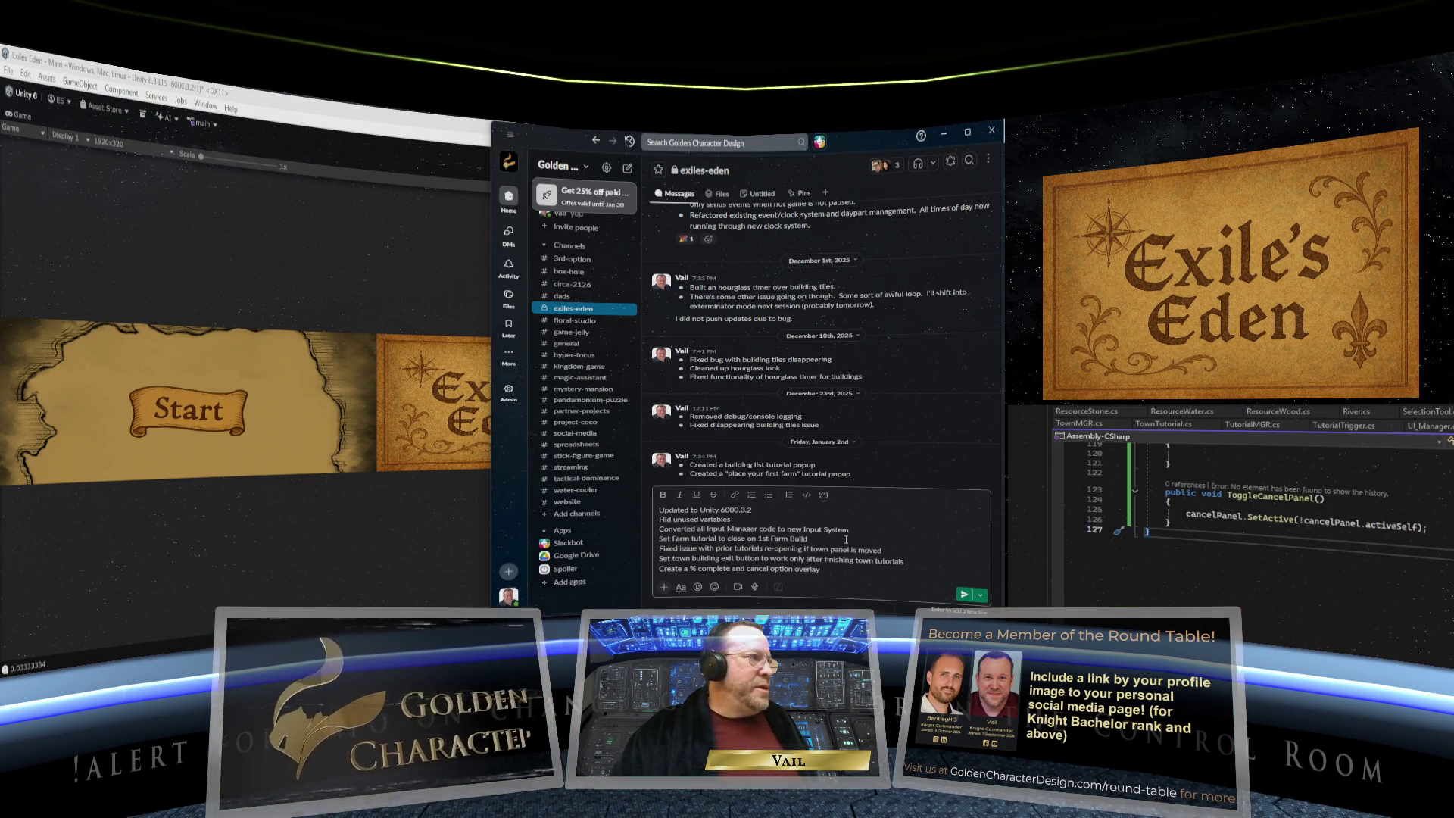
pyautogui.moveTo(671, 569)
pyautogui.mouseDown()
pyautogui.moveTo(711, 534)
pyautogui.moveTo(667, 508)
pyautogui.moveTo(771, 496)
pyautogui.mouseUp()
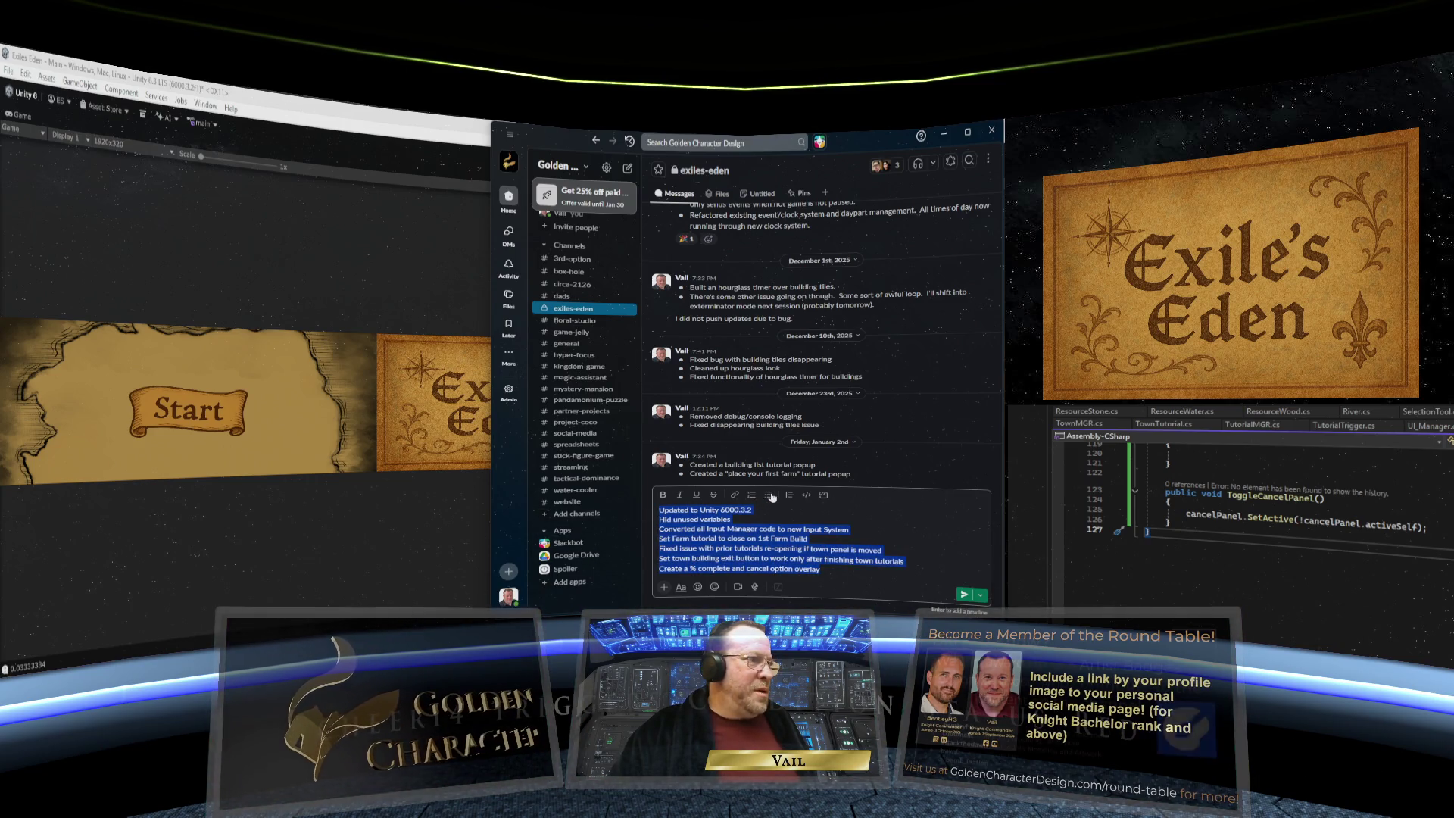
pyautogui.click(770, 495)
pyautogui.click(926, 548)
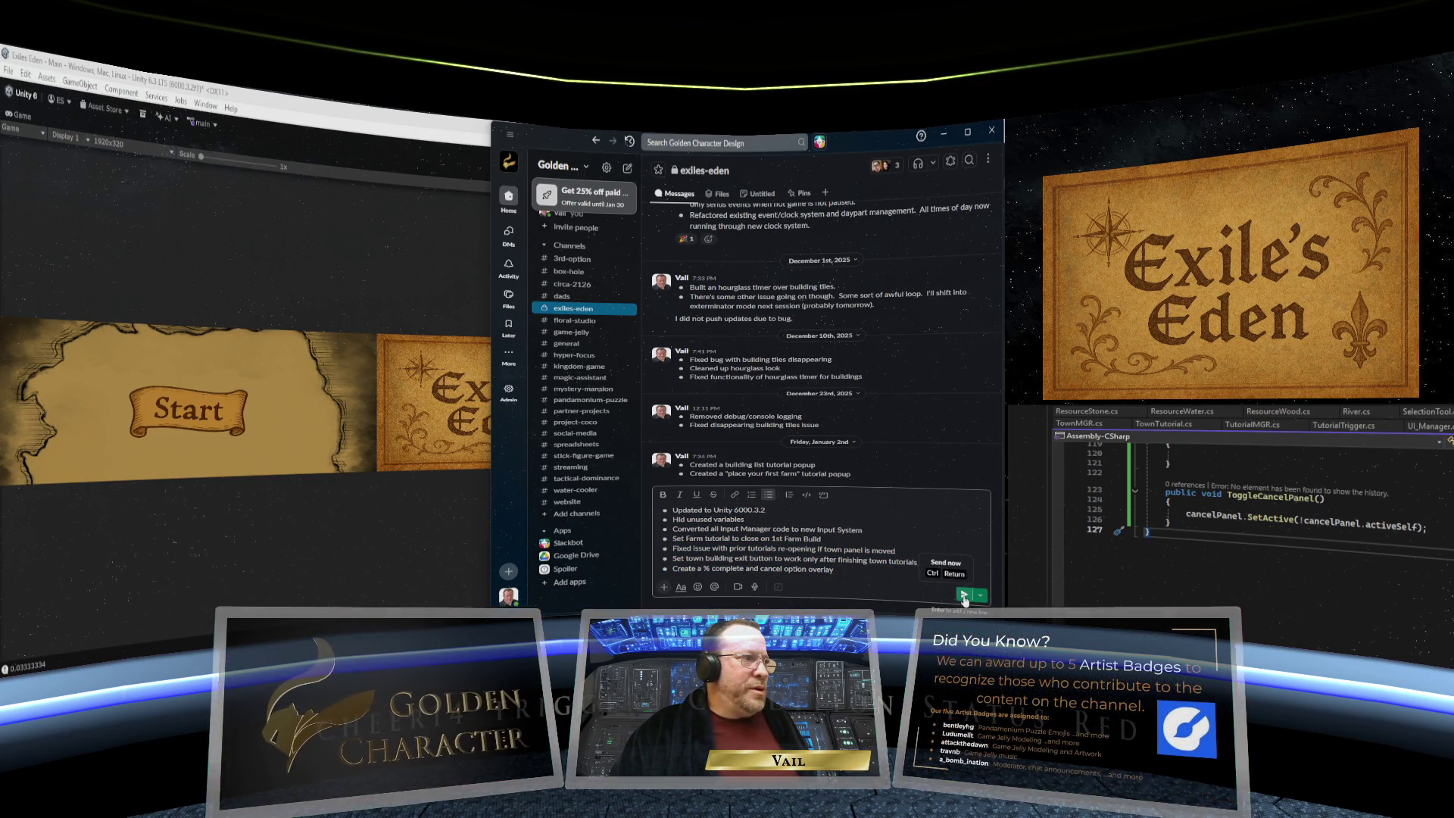
pyautogui.click(964, 595)
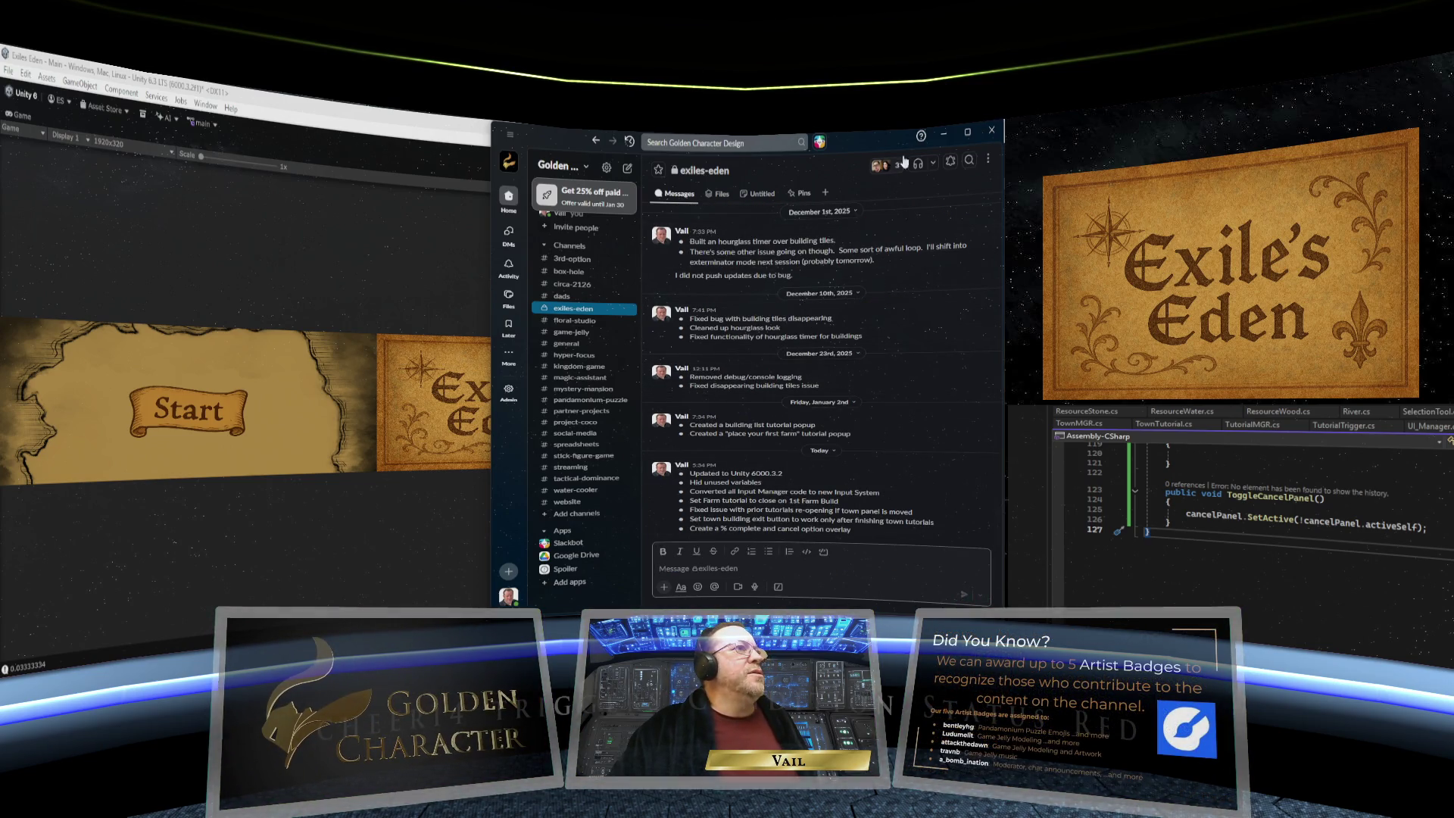
pyautogui.click(943, 133)
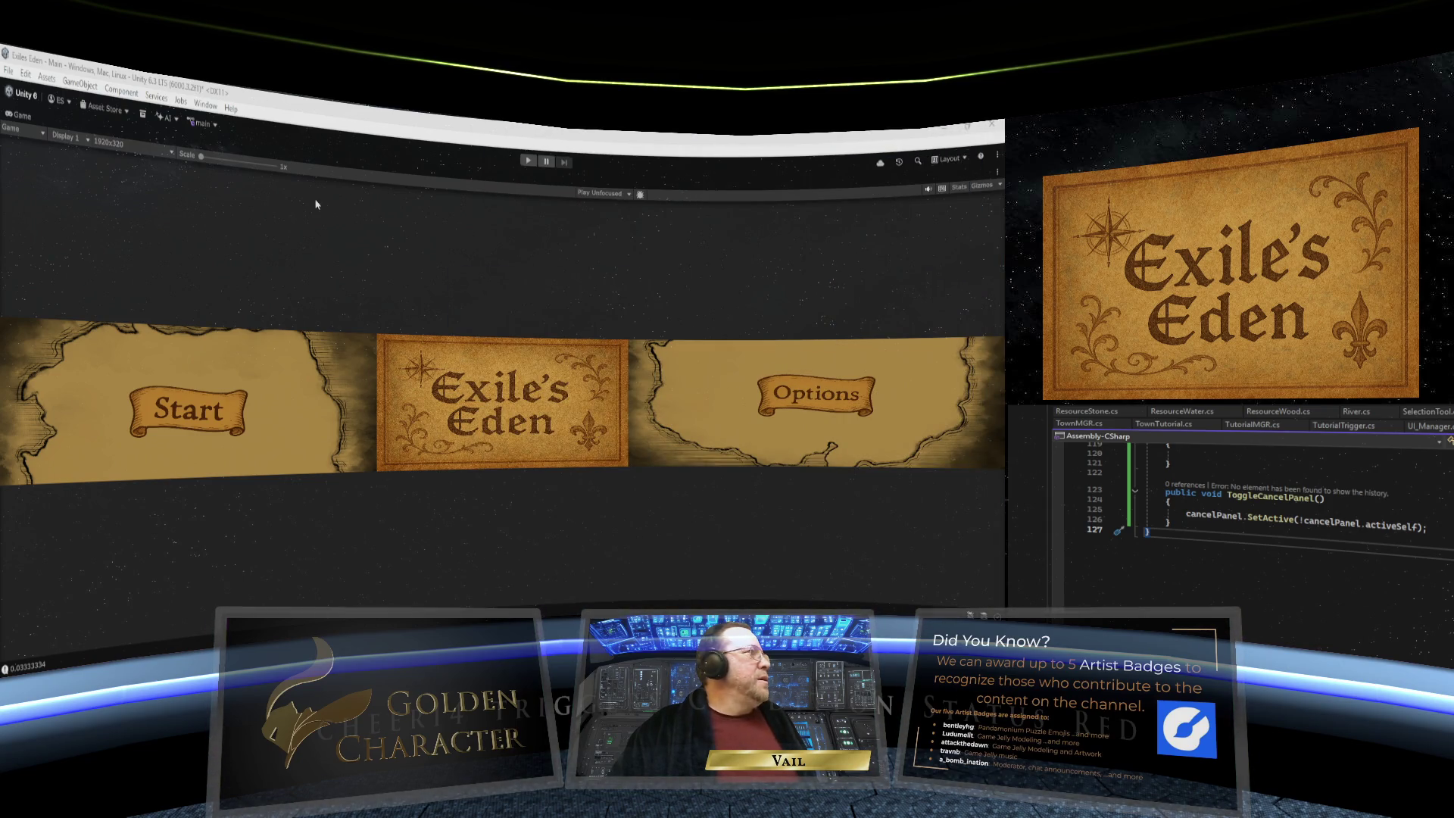
# - Turn off Maximize on the Game view to restore the full editor layout with the hierarchy
pyautogui.rightClick(45, 130)
pyautogui.click(52, 175)
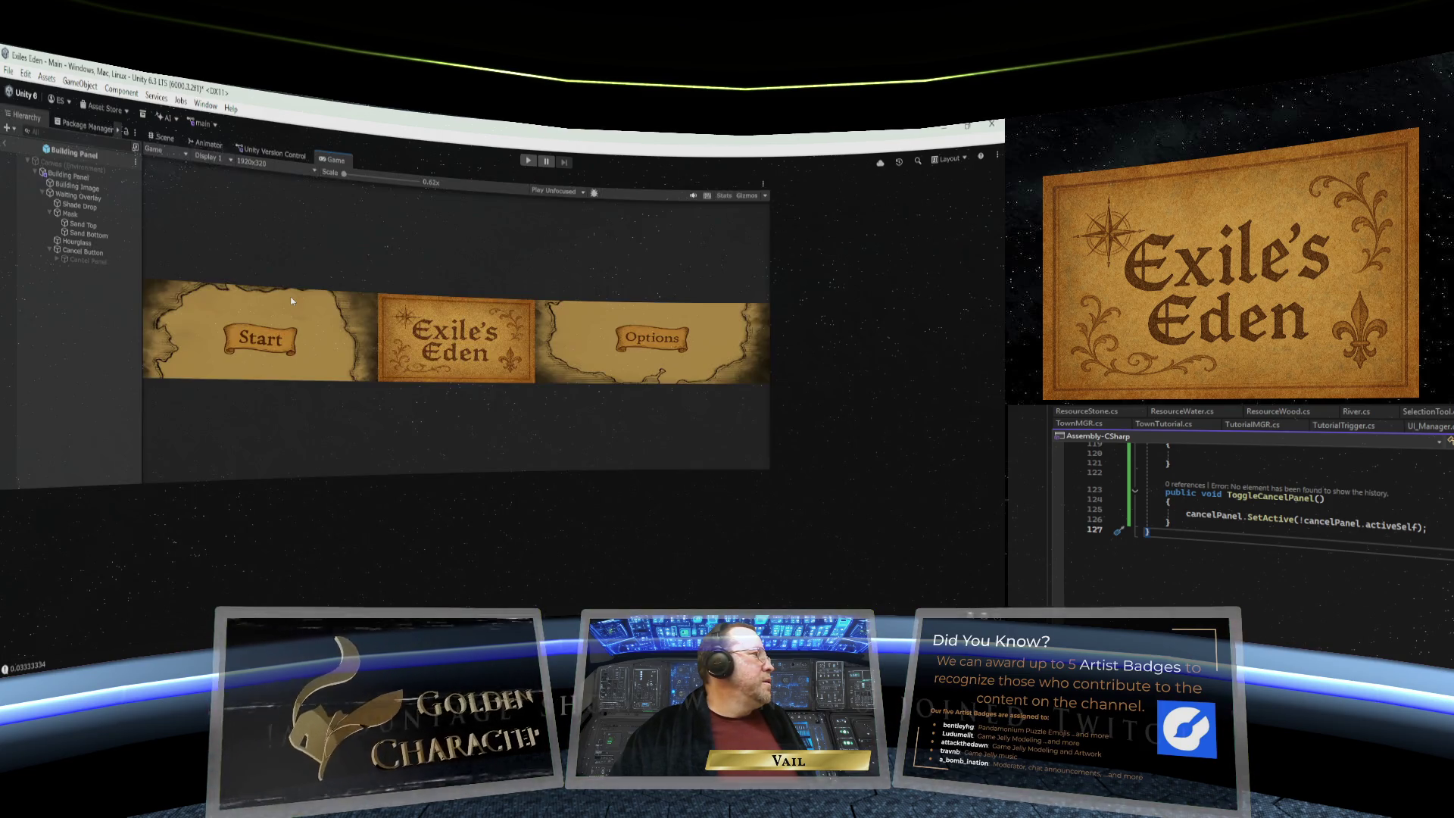